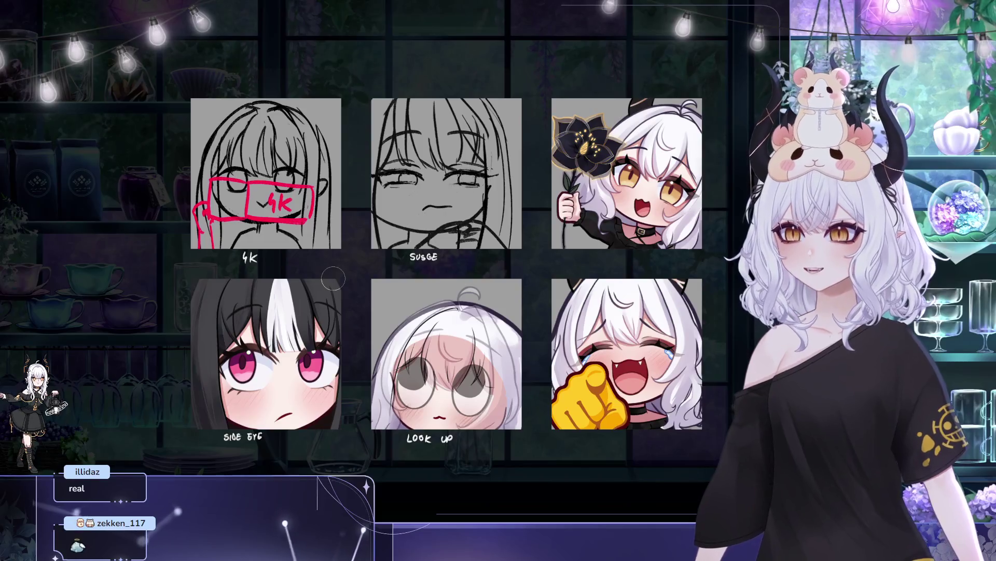
- Pan and zoom the emote sheet to bring the lower row with the LOOK UP emote into view
left_click_drag(340, 187, 305, 141)
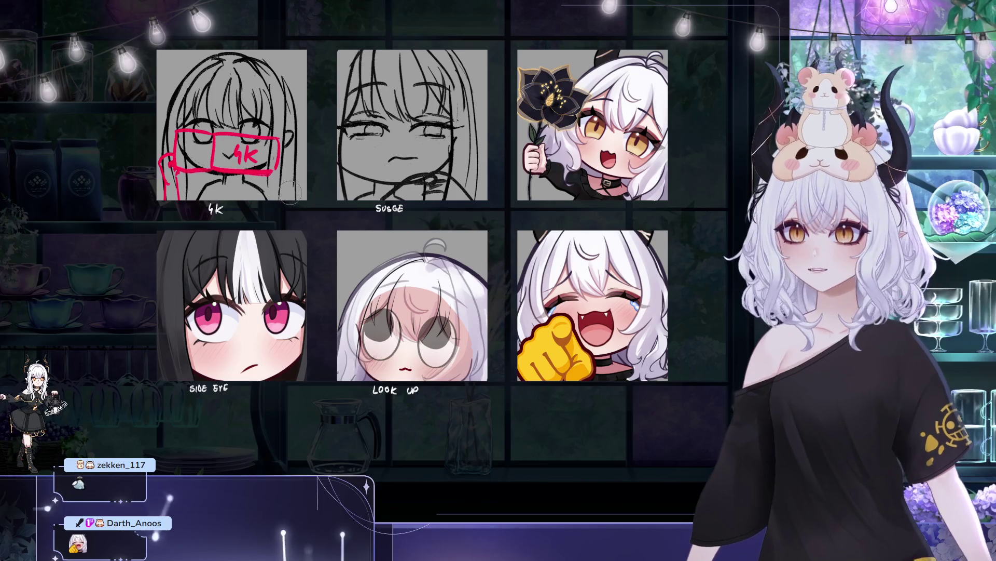
mouse_move(314, 237)
left_mouse_down()
mouse_move(285, 247)
mouse_move(311, 227)
left_mouse_up()
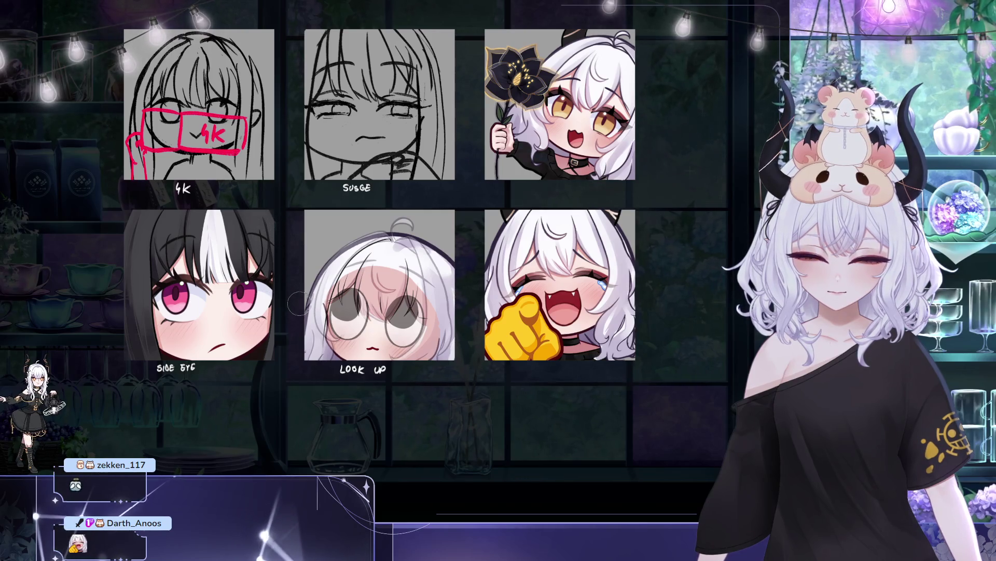
left_click_drag(332, 273, 367, 290)
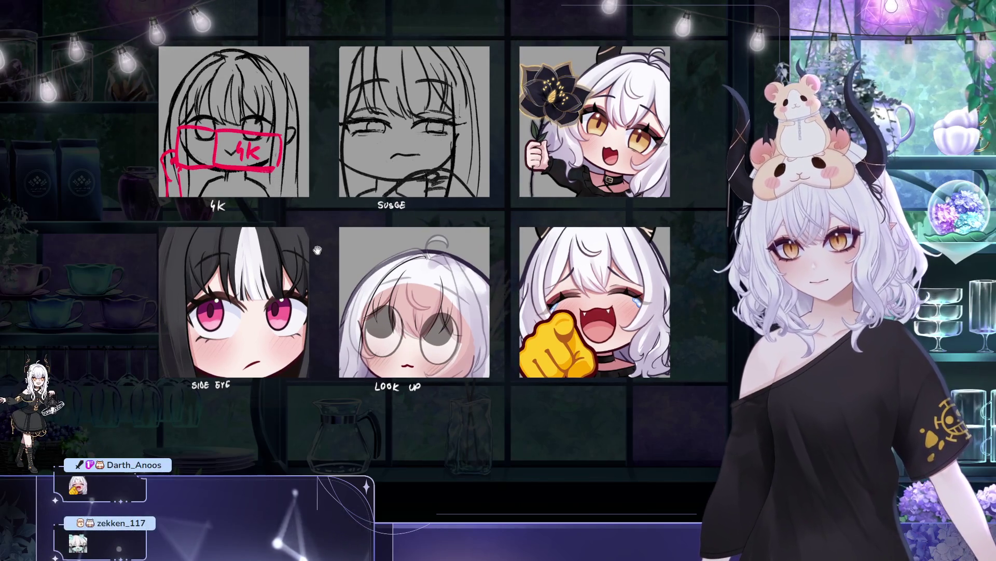
left_click_drag(290, 210, 296, 222)
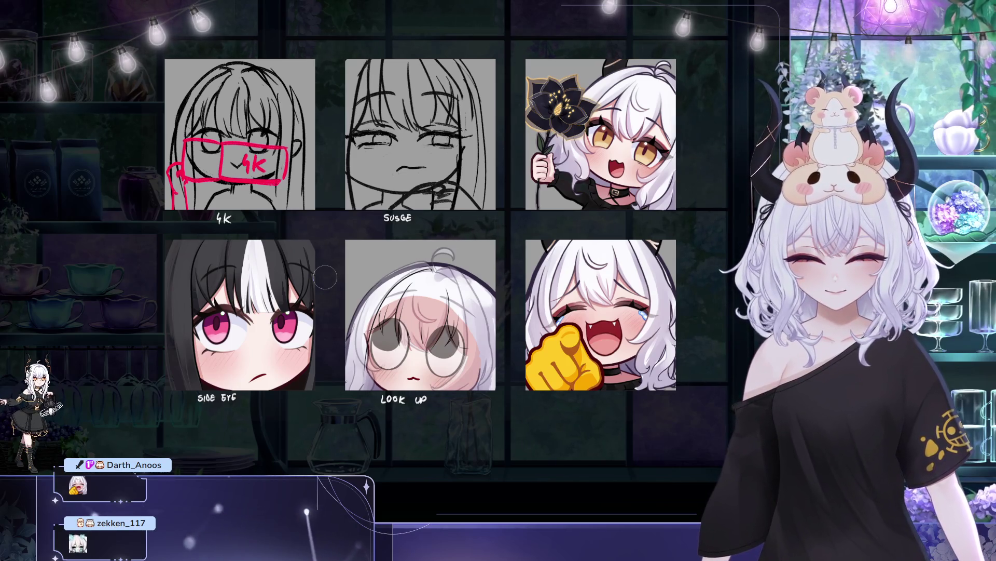
scroll(290, 280, "down", 10)
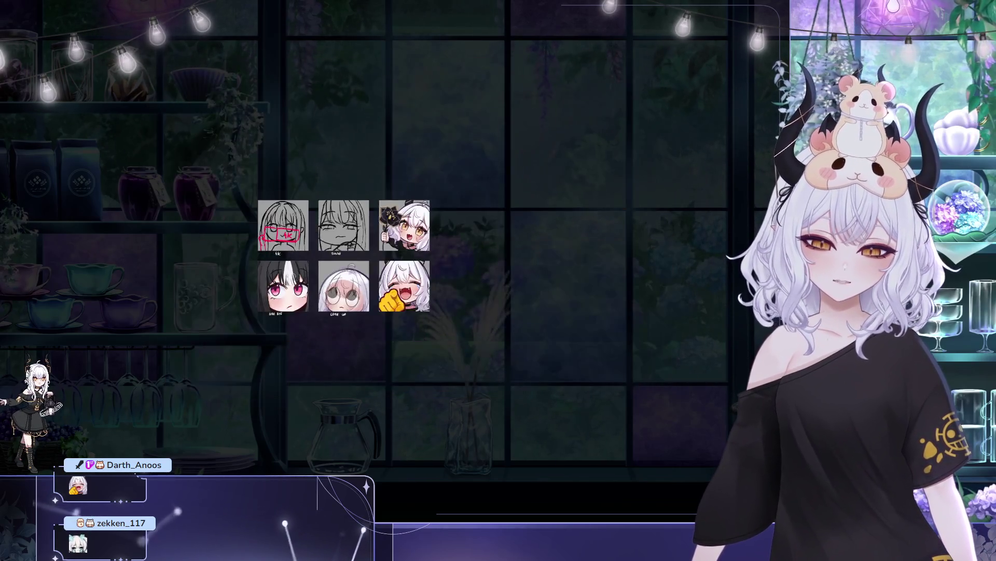
scroll(245, 283, "up", 10)
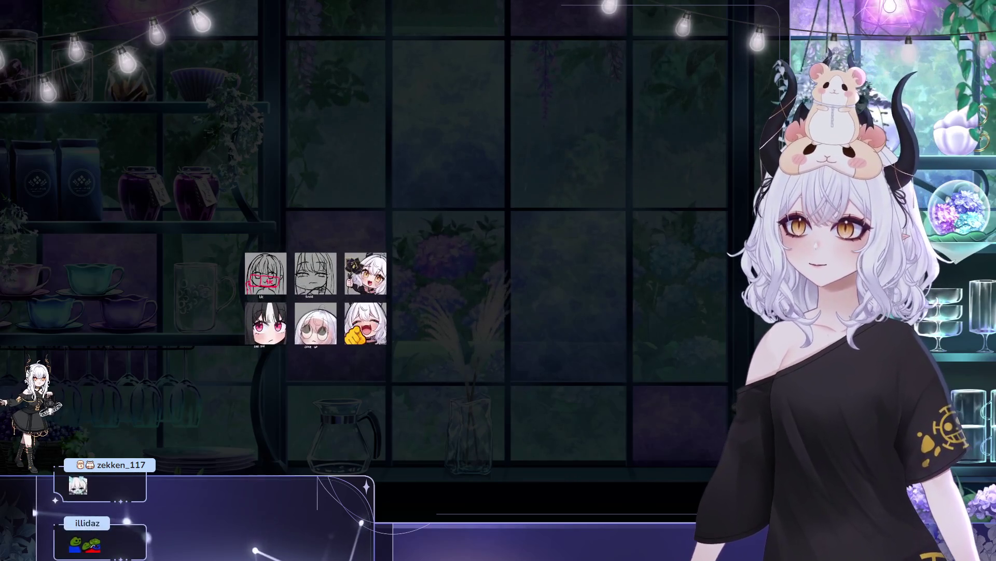
scroll(209, 311, "up", 5)
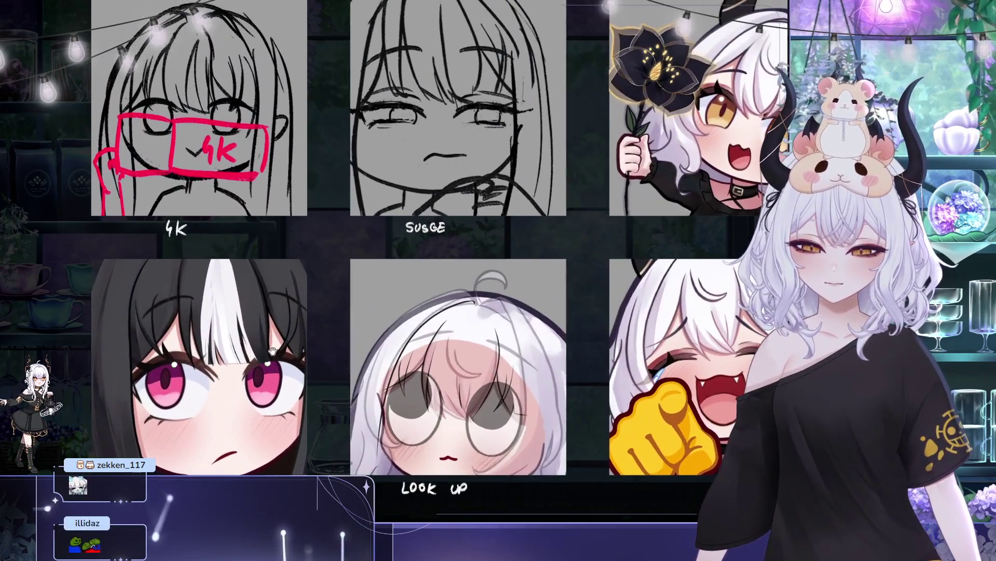
mouse_move(271, 346)
left_mouse_down()
mouse_move(354, 364)
mouse_move(329, 355)
left_mouse_up()
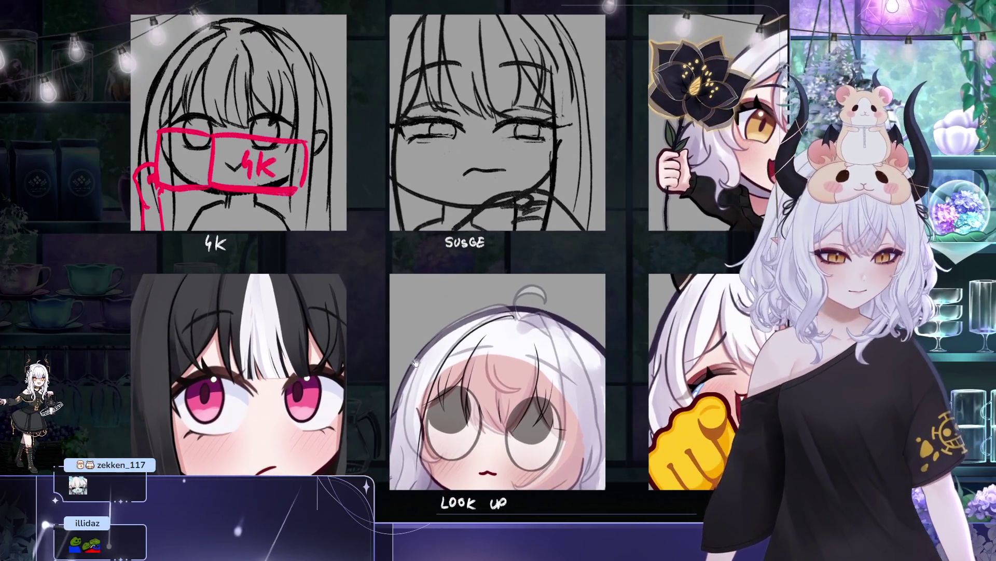
scroll(469, 371, "up", 3)
scroll(430, 395, "down", 3)
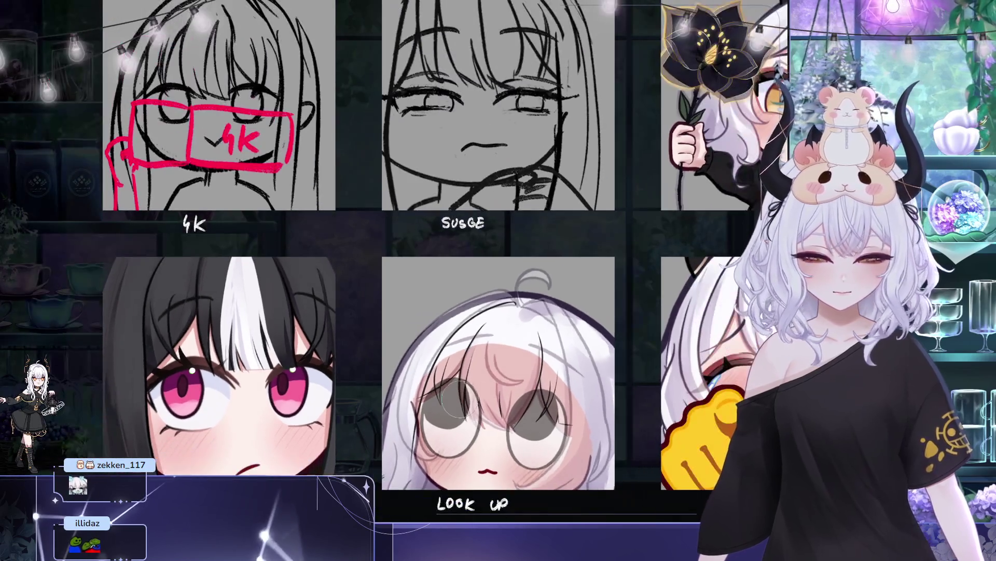
left_click_drag(430, 394, 425, 391)
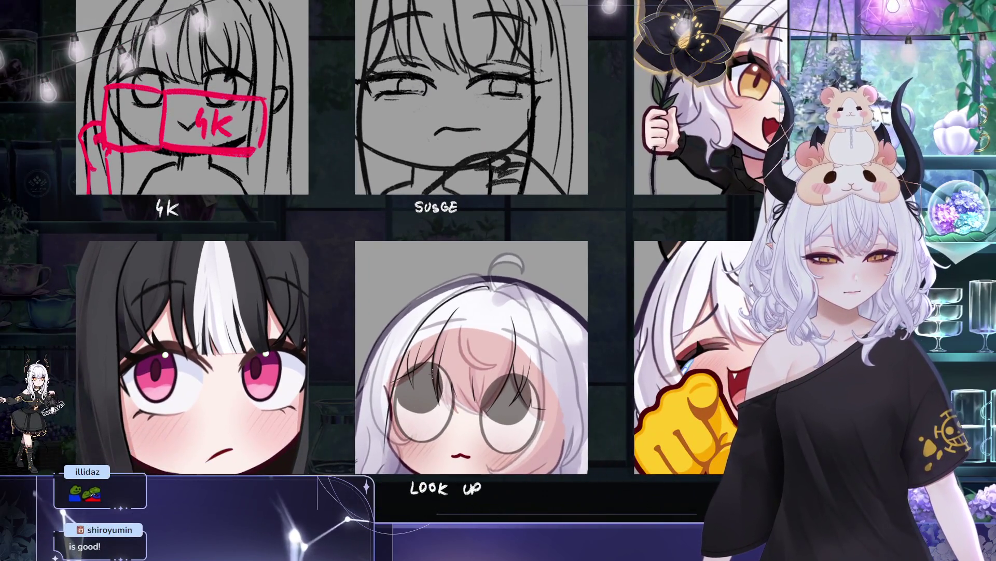
left_click_drag(432, 372, 396, 287)
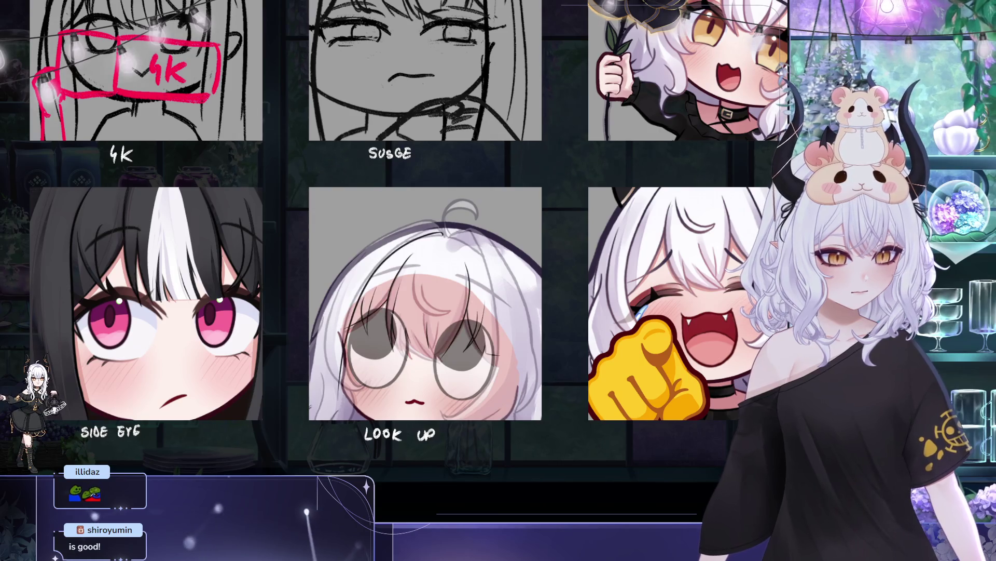
left_click_drag(381, 374, 207, 222)
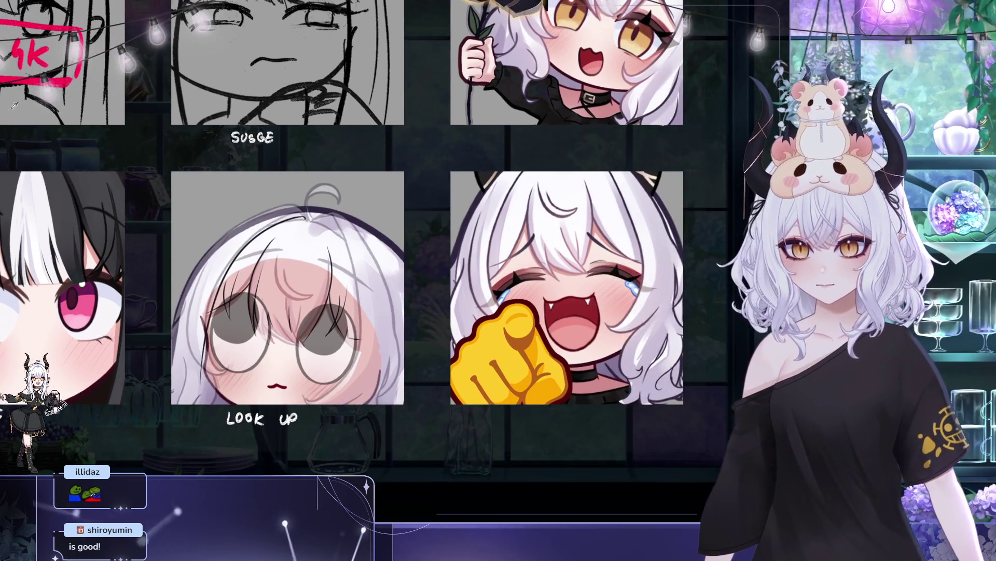
left_click_drag(291, 257, 307, 214)
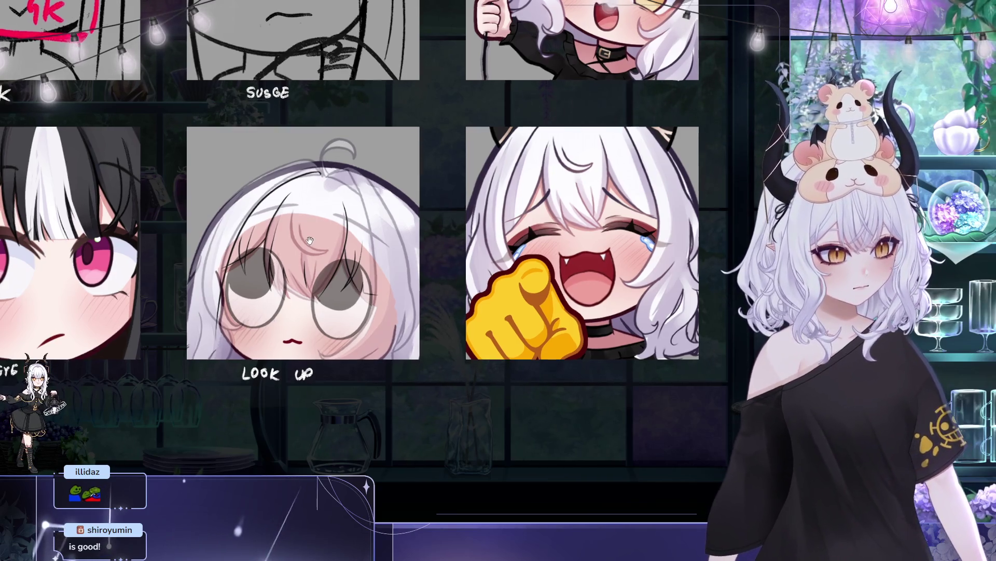
- Keep adjusting the view to centre the LOOK UP emote on screen
scroll(269, 269, "right", 1)
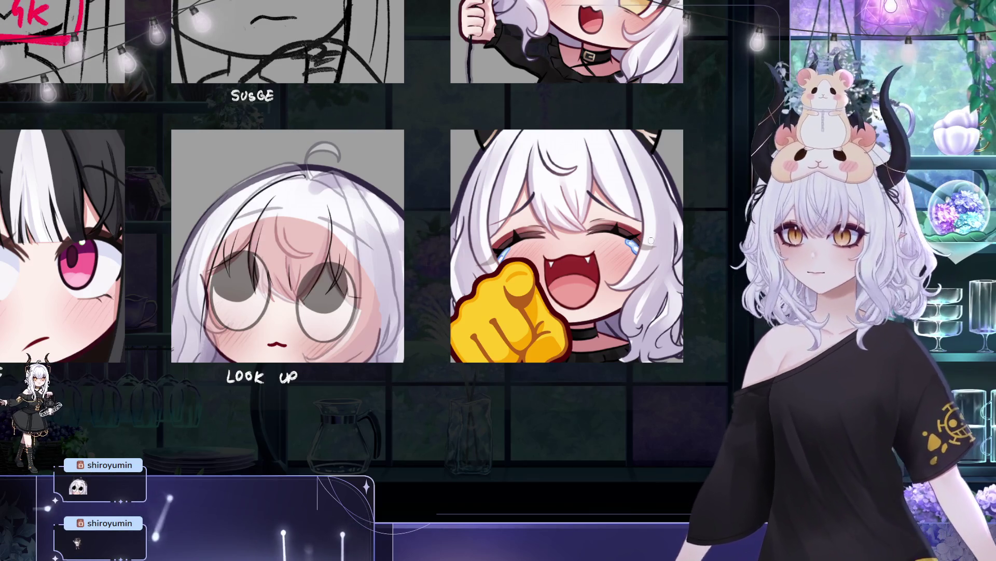
left_click_drag(386, 196, 387, 120)
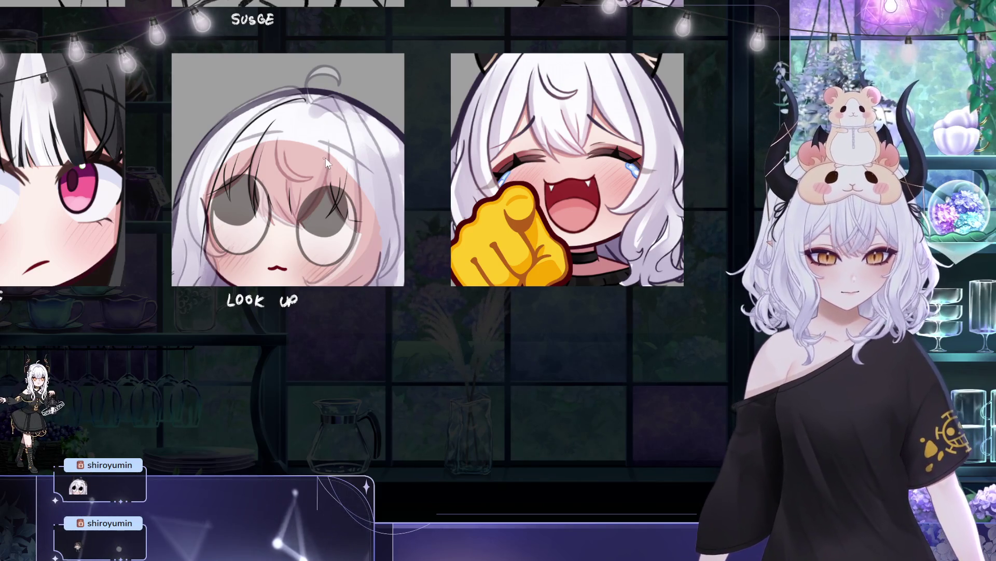
left_click_drag(332, 127, 350, 140)
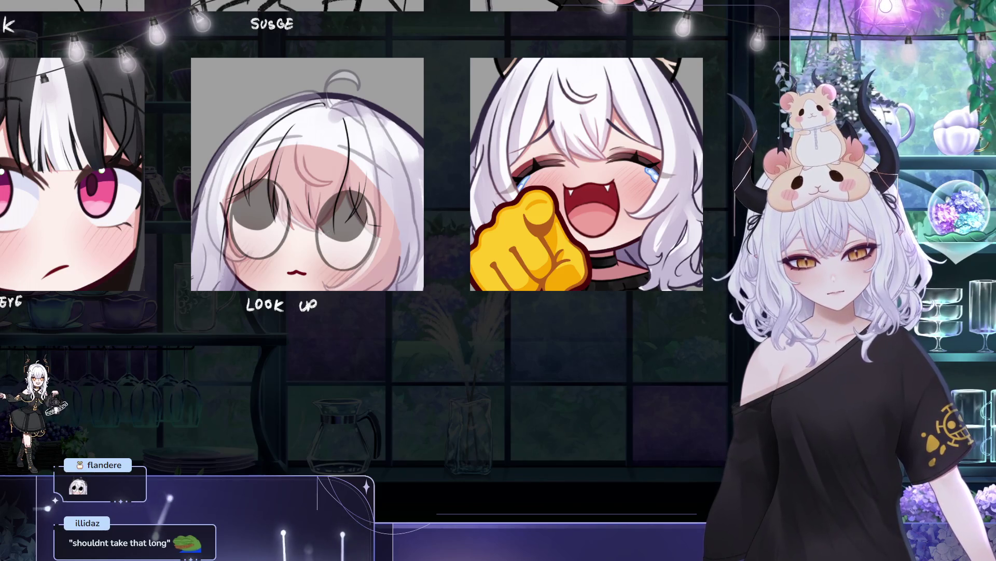
left_click_drag(324, 192, 339, 195)
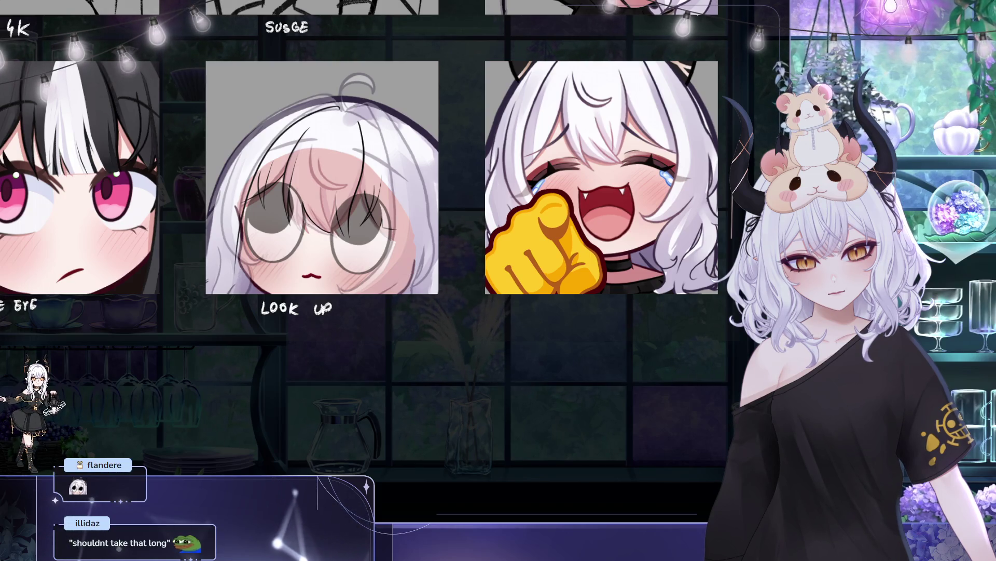
mouse_move(329, 239)
left_mouse_down()
mouse_move(358, 268)
mouse_move(397, 274)
mouse_move(337, 253)
mouse_move(318, 286)
left_mouse_up()
left_click_drag(373, 134, 289, 194)
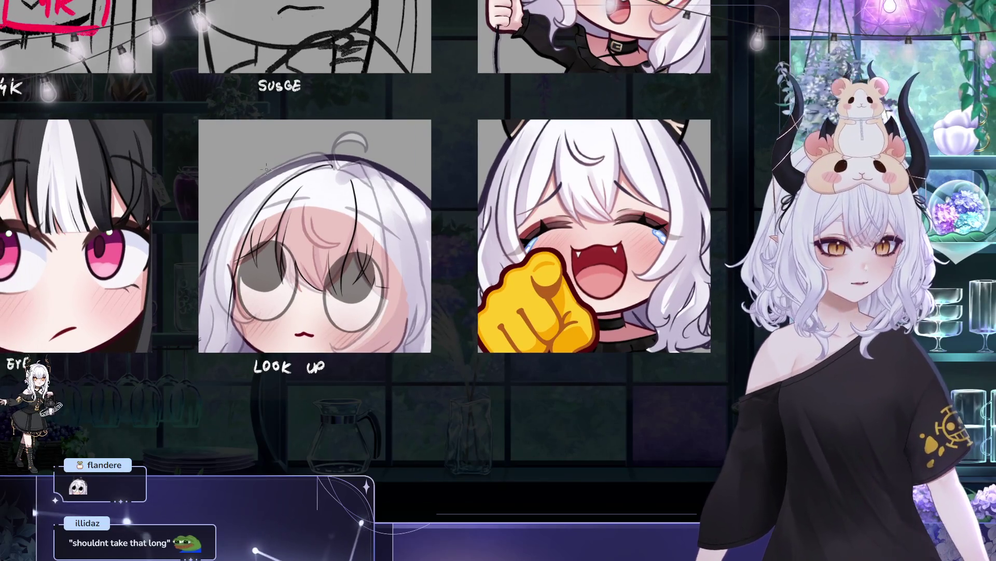
left_click_drag(265, 169, 300, 176)
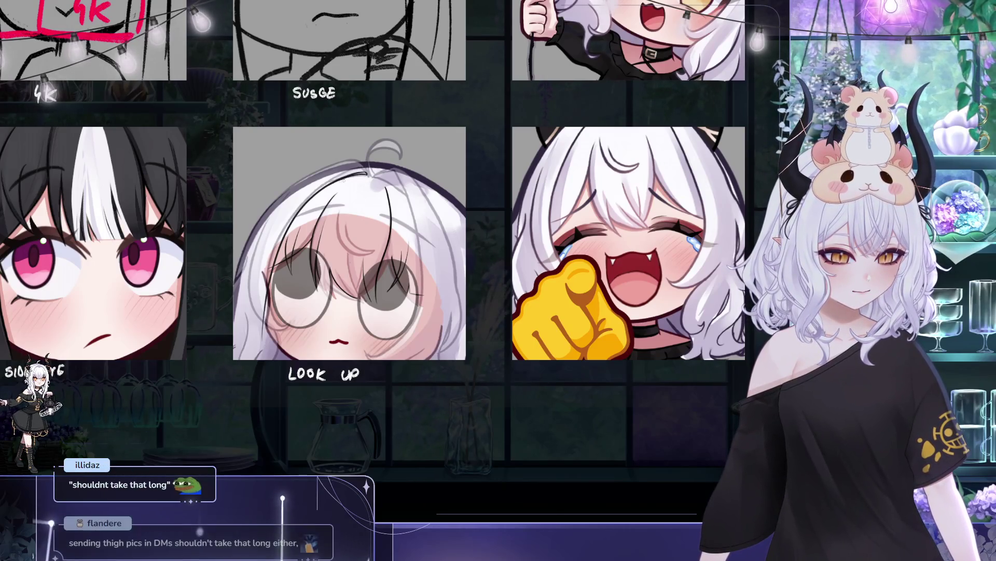
mouse_move(423, 186)
left_mouse_down()
mouse_move(469, 208)
mouse_move(421, 208)
mouse_move(365, 236)
left_mouse_up()
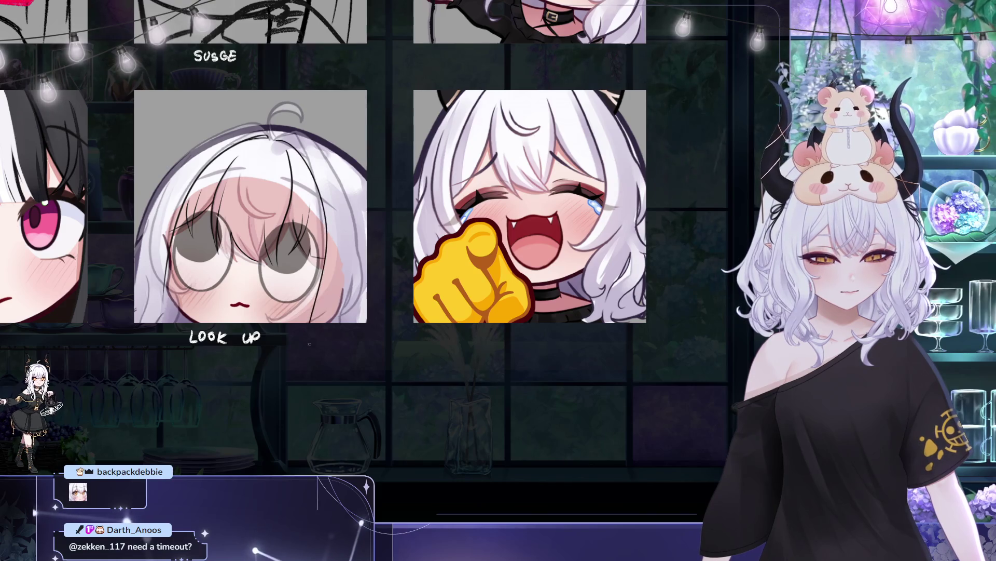
mouse_move(355, 169)
left_mouse_down()
mouse_move(375, 229)
mouse_move(501, 270)
mouse_move(507, 216)
left_mouse_up()
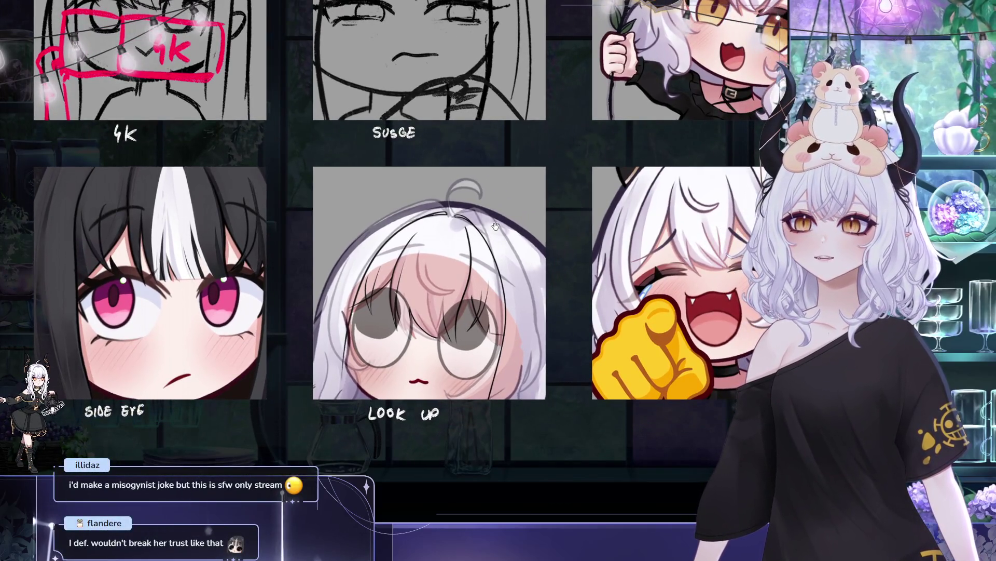
mouse_move(503, 235)
left_mouse_down()
mouse_move(502, 220)
mouse_move(491, 220)
mouse_move(529, 247)
left_mouse_up()
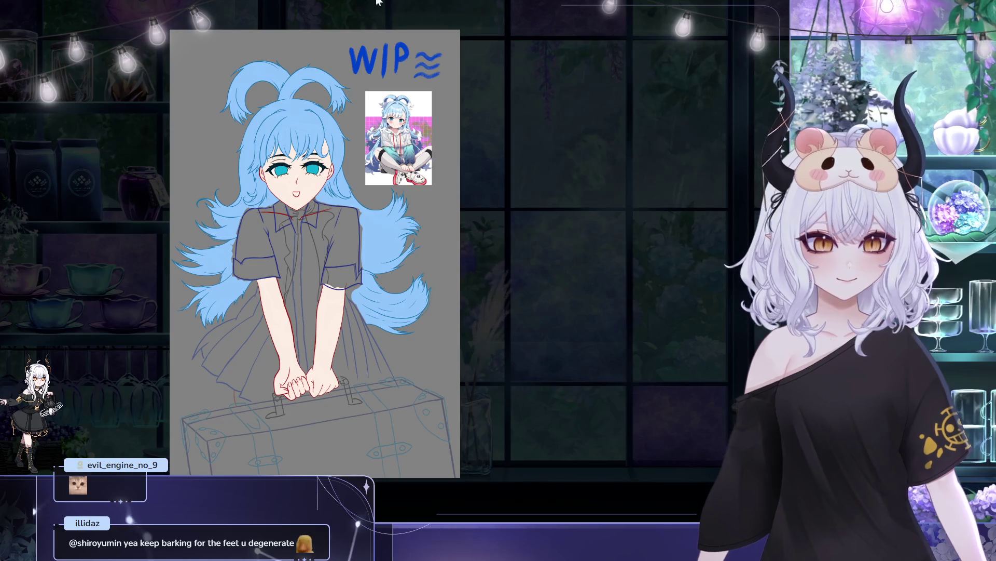
left_click_drag(429, 126, 503, 147)
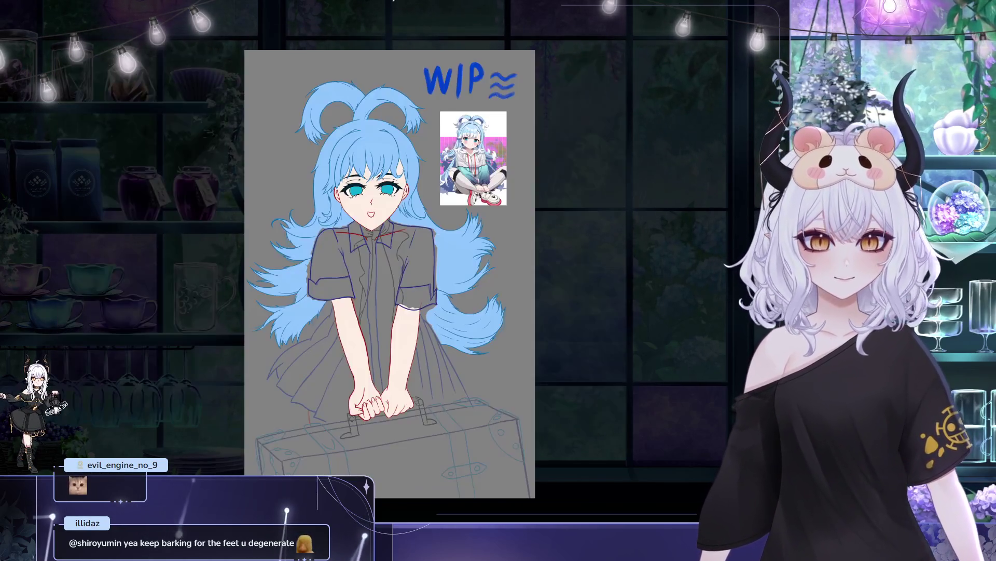
left_click_drag(566, 103, 503, 107)
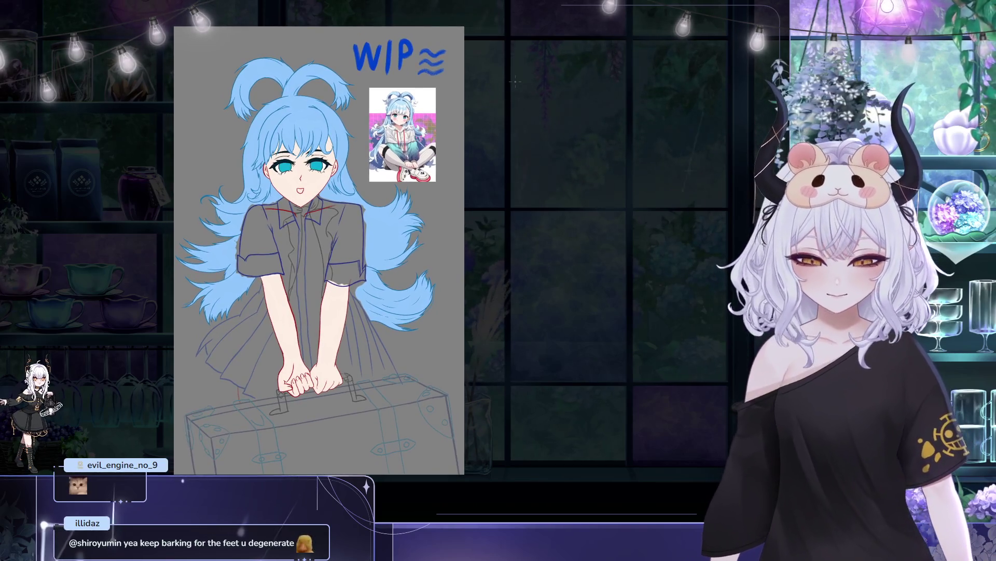
scroll(454, 267, "up", 5)
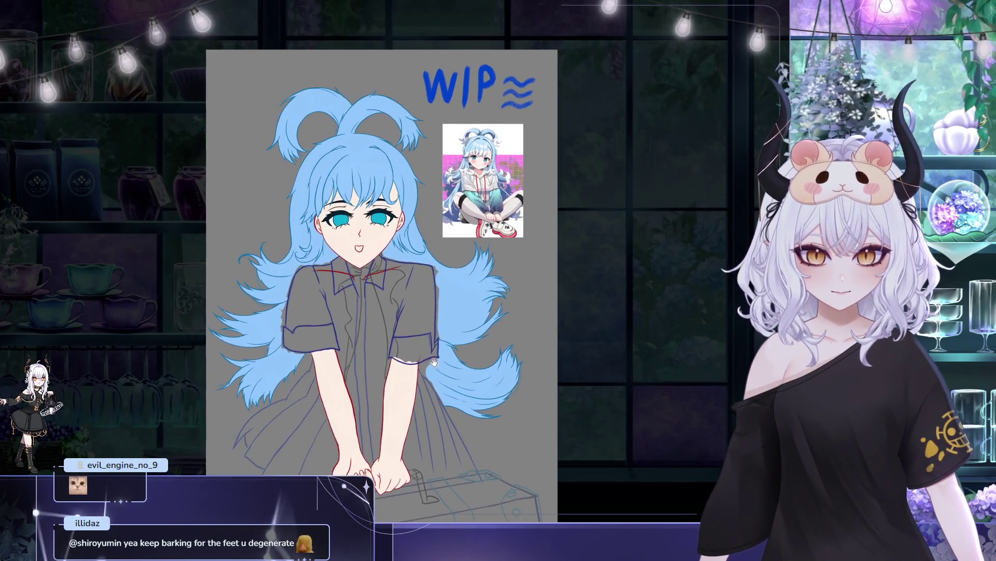
scroll(551, 152, "up", 2)
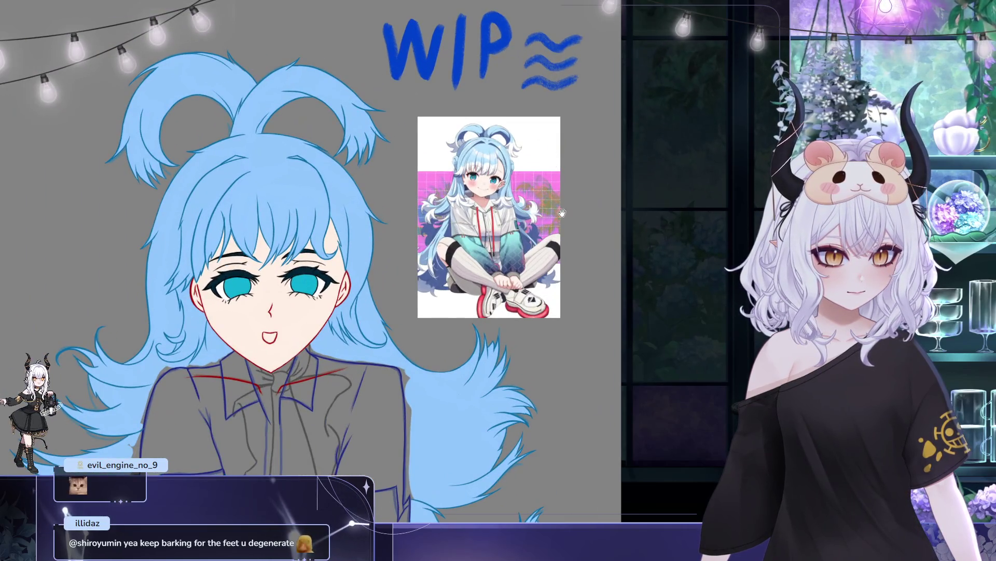
left_click_drag(562, 213, 565, 202)
scroll(566, 203, "down", 2)
scroll(504, 218, "up", 1)
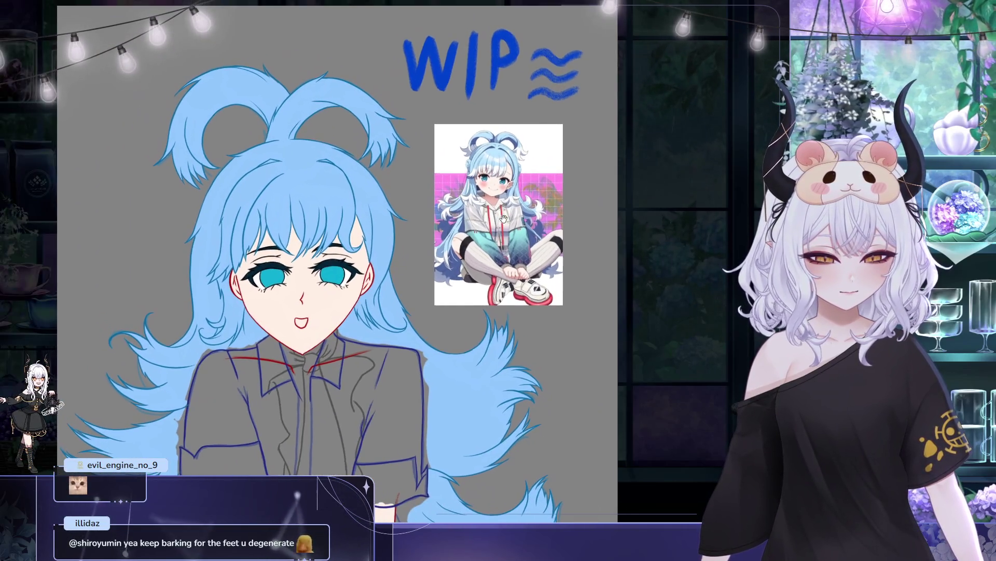
left_click_drag(477, 226, 511, 227)
scroll(511, 227, "down", 1)
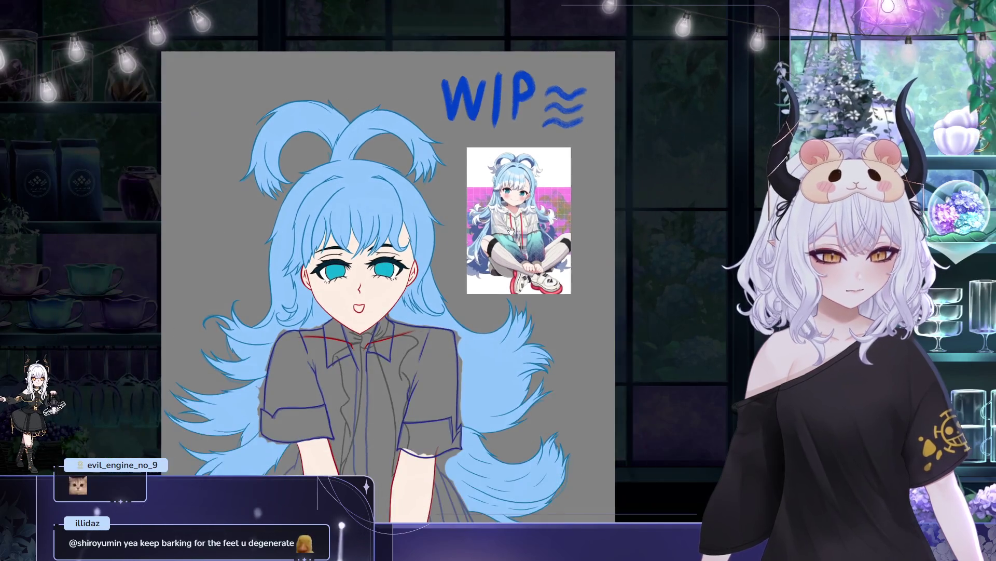
scroll(523, 265, "up", 2)
scroll(523, 265, "up", 2)
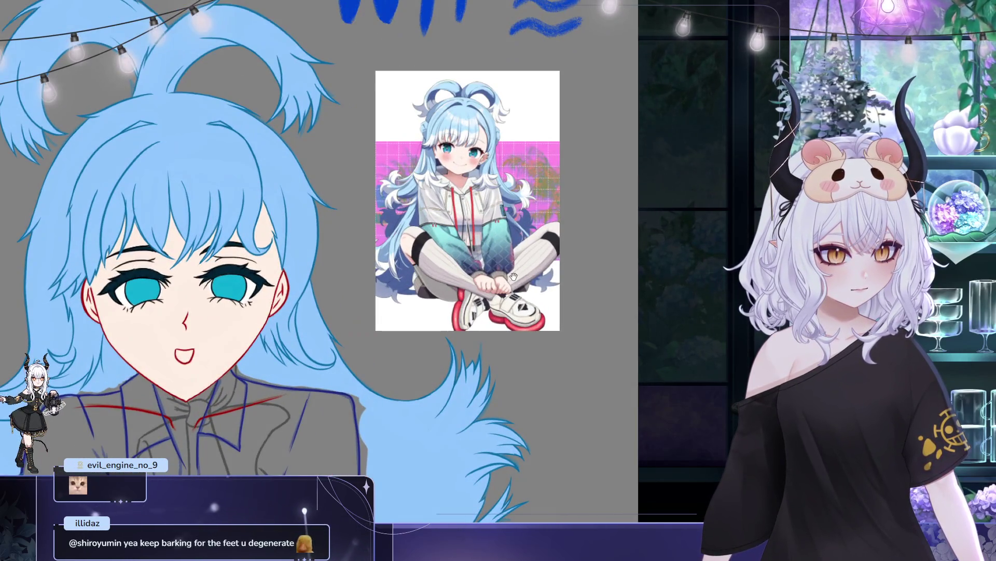
scroll(513, 276, "left", 3)
scroll(452, 299, "down", 3)
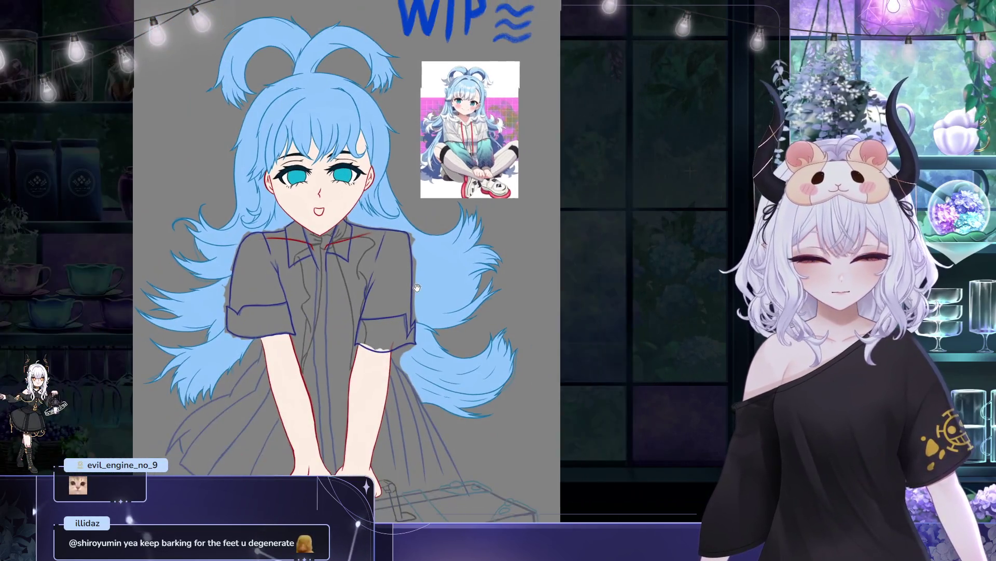
scroll(415, 287, "down", 3)
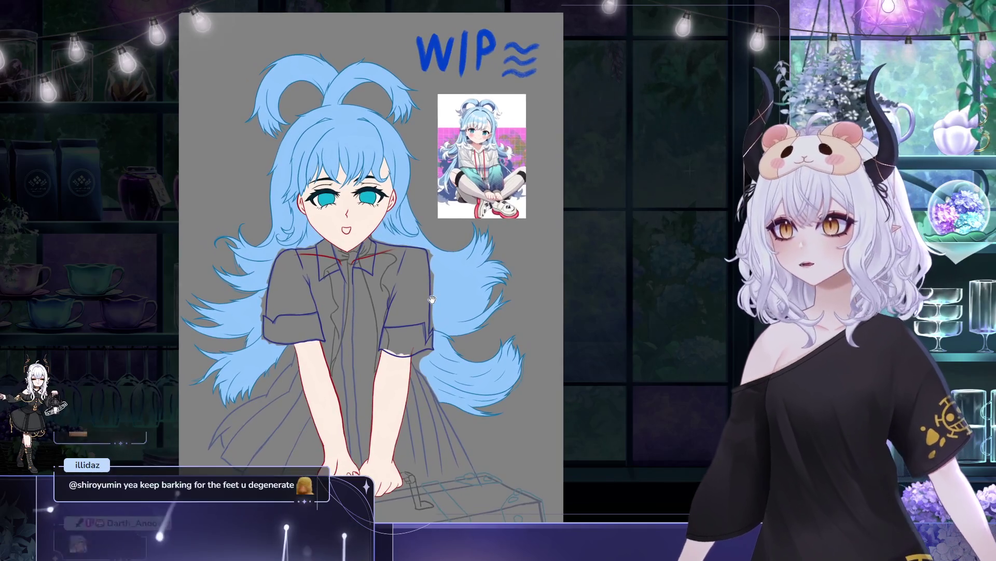
scroll(466, 322, "right", 2)
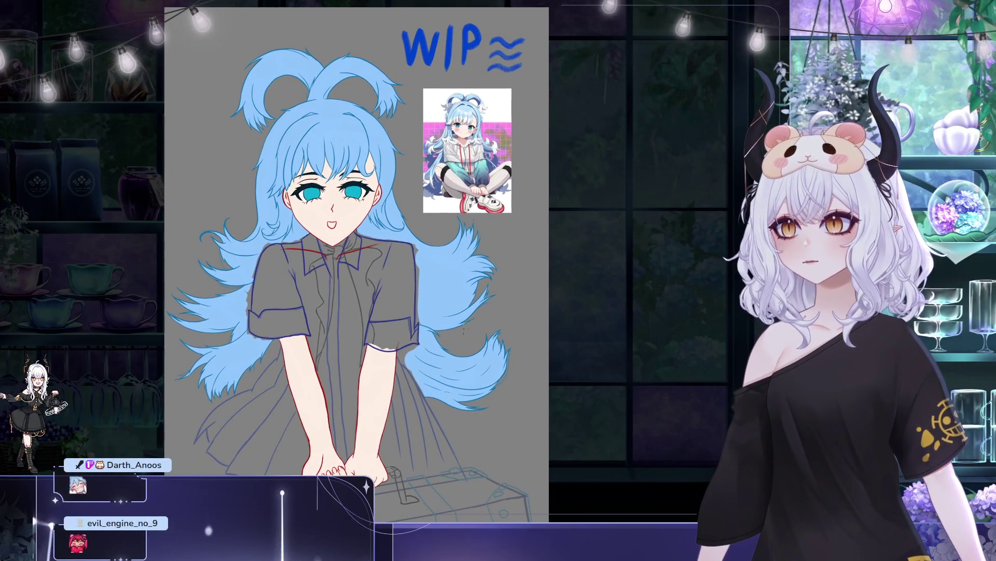
left_click_drag(491, 326, 504, 308)
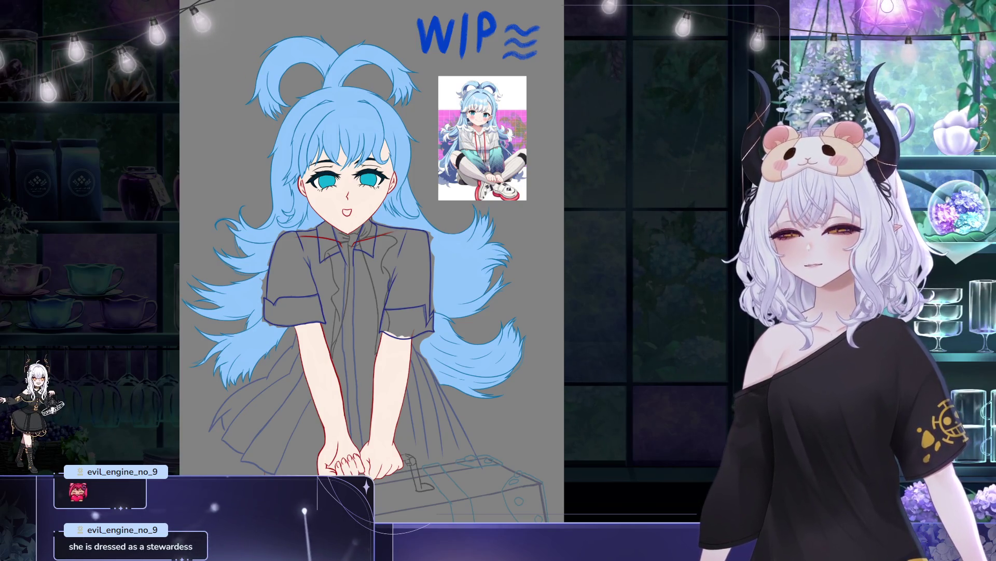
scroll(376, 107, "down", 2)
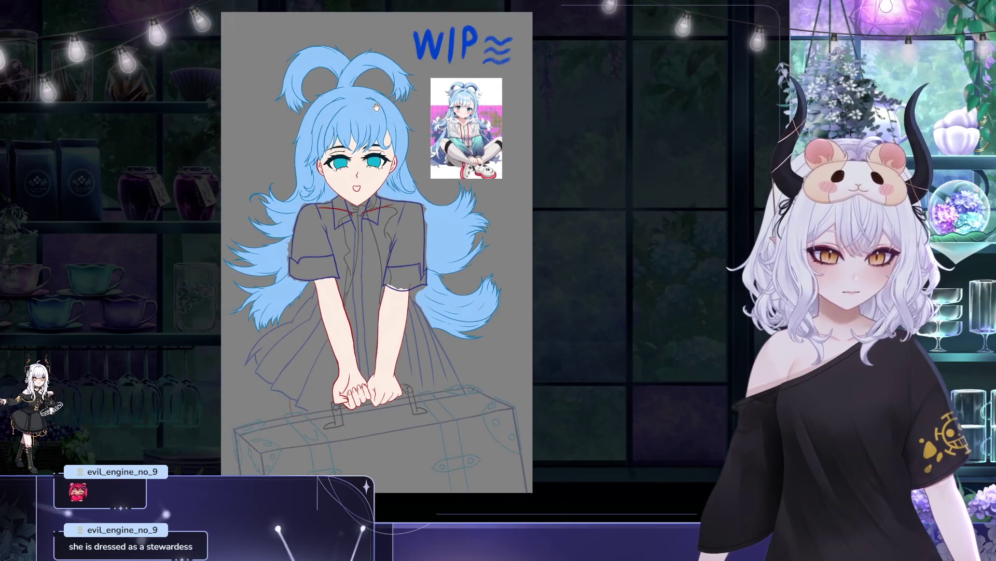
scroll(377, 107, "up", 2)
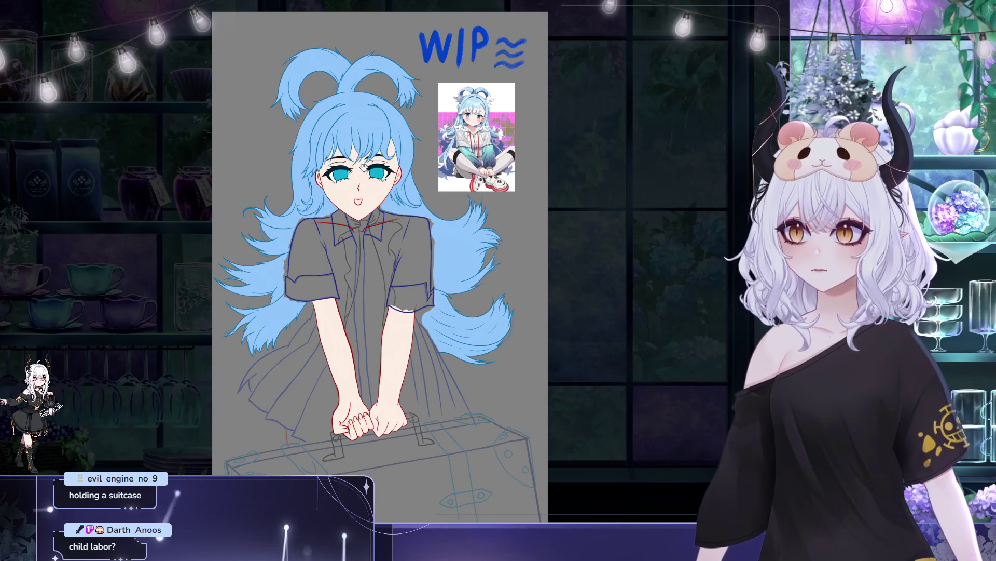
left_click_drag(363, 168, 336, 175)
scroll(337, 175, "down", 3)
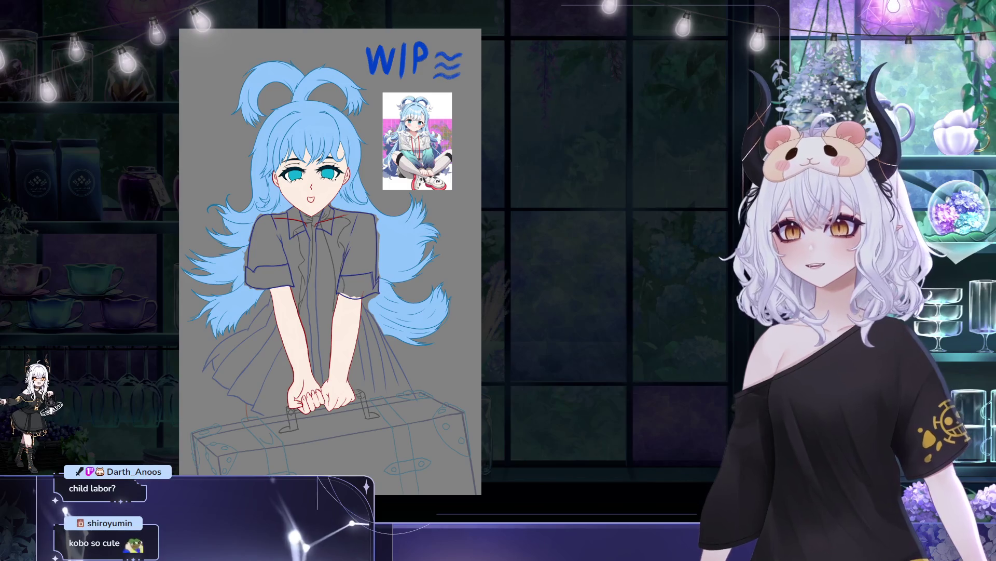
left_click_drag(315, 118, 288, 108)
scroll(289, 108, "up", 2)
scroll(299, 129, "up", 2)
left_click_drag(344, 159, 341, 178)
scroll(335, 165, "down", 1)
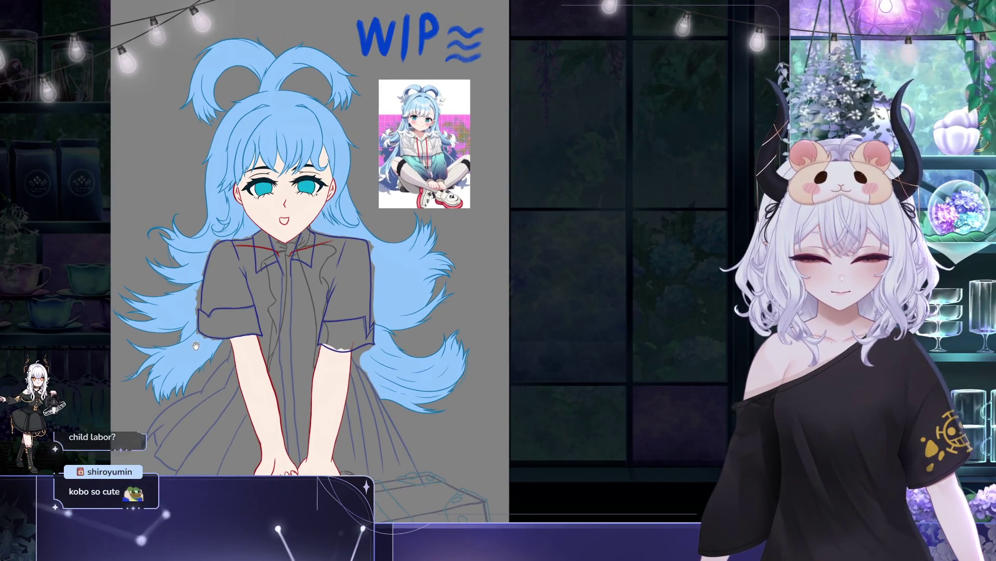
mouse_move(196, 346)
left_mouse_down()
mouse_move(232, 350)
mouse_move(235, 366)
left_mouse_up()
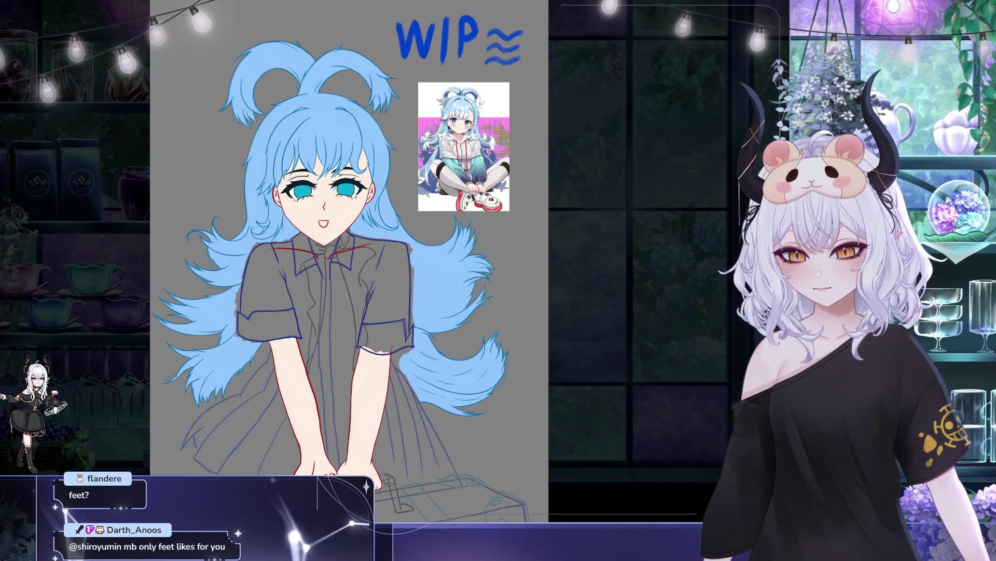
- Handwrite the viewer's handle at the top-left, rotating it clockwise into place
mouse_move(169, 76)
left_mouse_down()
mouse_move(233, 52)
mouse_move(242, 68)
mouse_move(265, 31)
mouse_move(278, 34)
left_mouse_up()
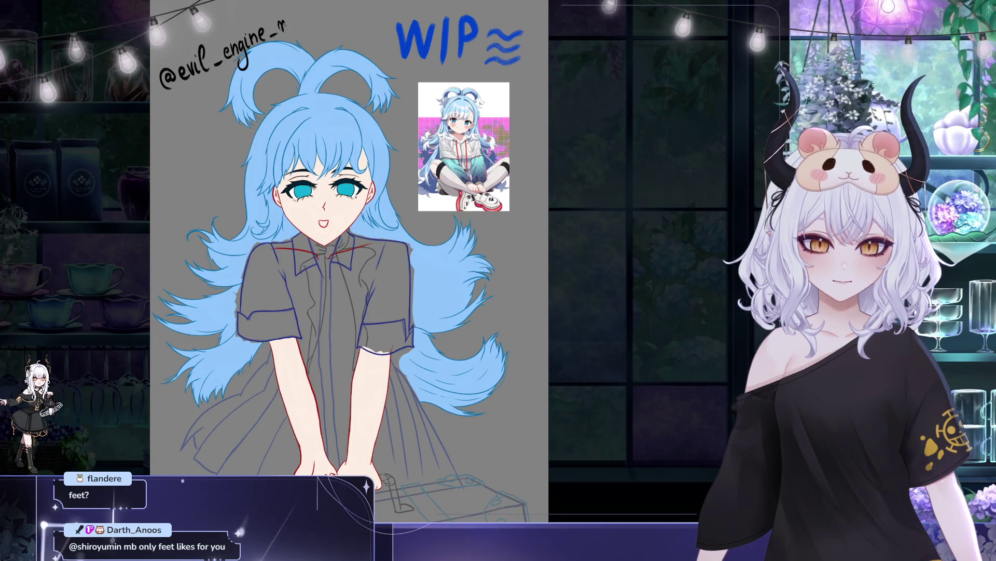
left_click_drag(281, 33, 302, 24)
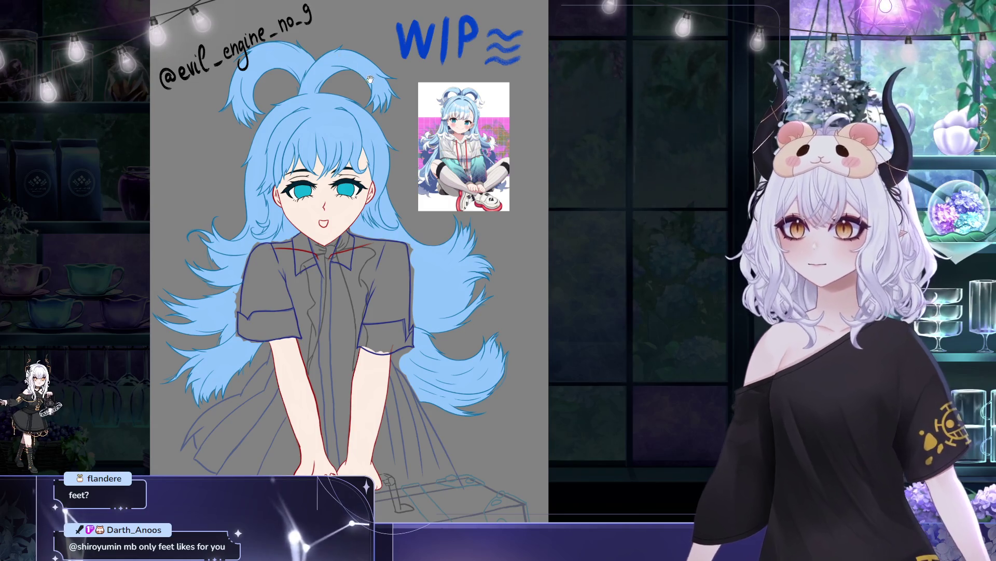
key("ctrl+t")
mouse_move(319, 54)
left_mouse_down()
mouse_move(298, 85)
mouse_move(392, 57)
mouse_move(381, 50)
mouse_move(306, 136)
mouse_move(326, 153)
mouse_move(338, 125)
left_mouse_up()
key("Return")
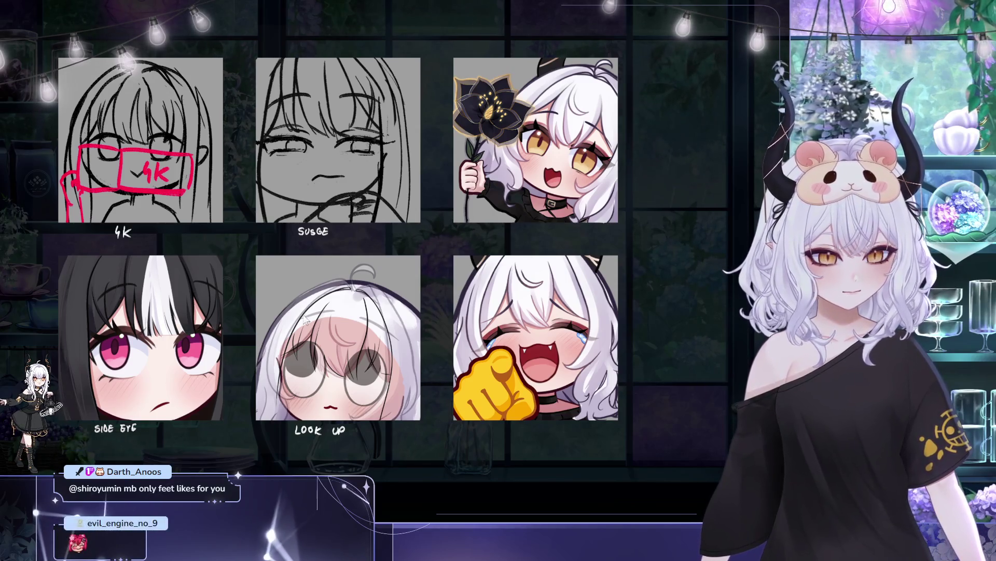
left_click_drag(355, 403, 381, 474)
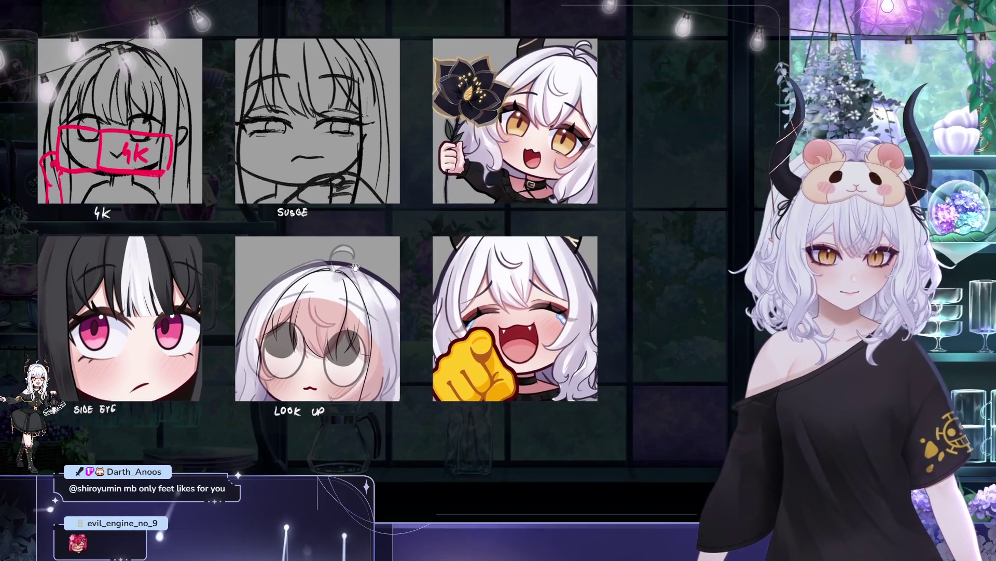
left_click_drag(428, 282, 393, 276)
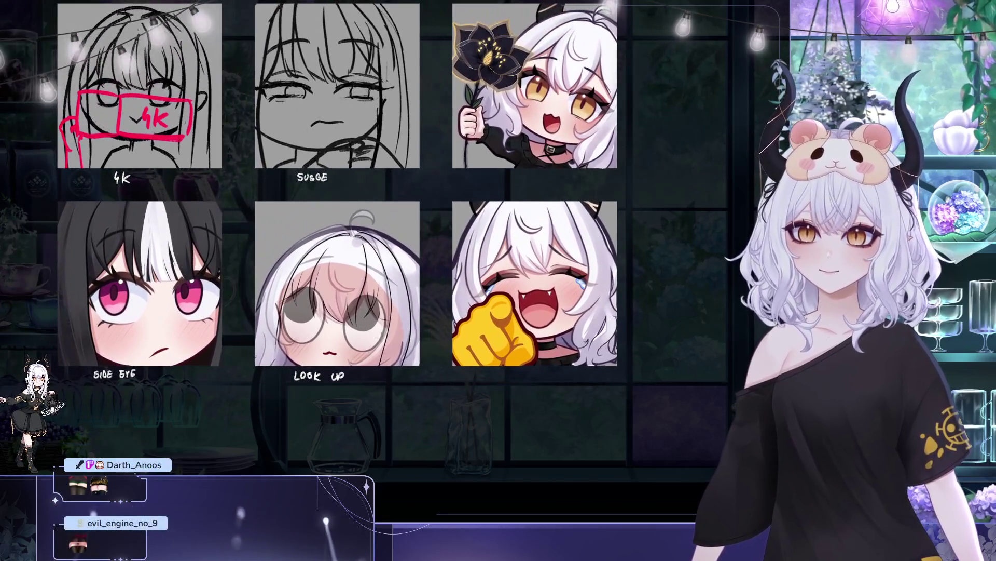
mouse_move(365, 348)
left_mouse_down()
mouse_move(397, 363)
mouse_move(387, 394)
left_mouse_up()
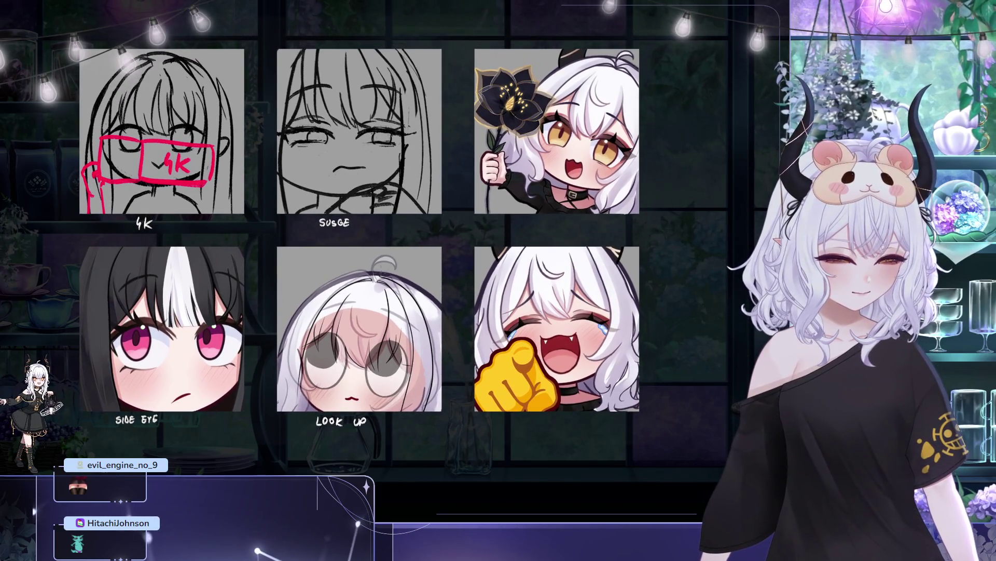
left_click_drag(403, 281, 403, 297)
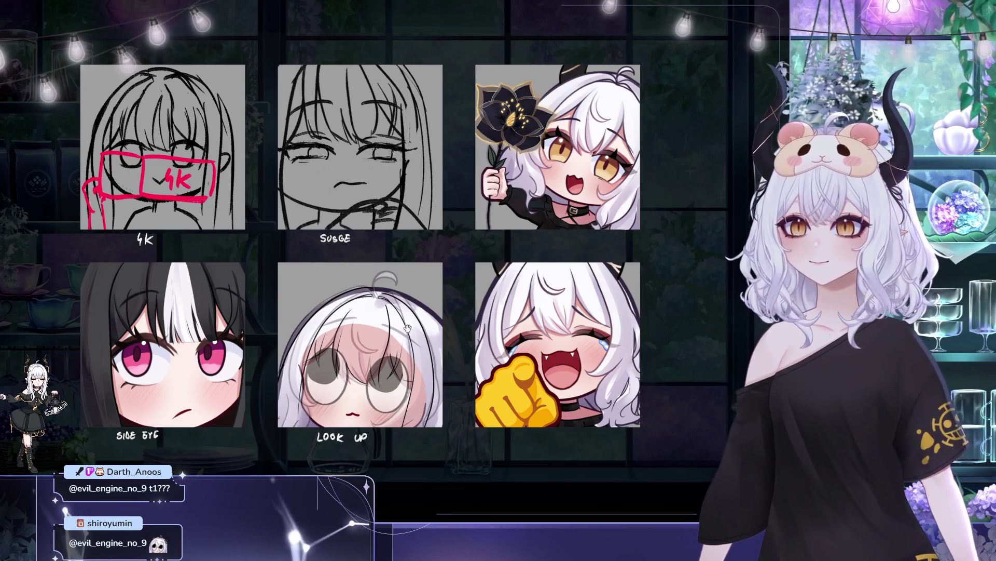
scroll(426, 256, "down", 1)
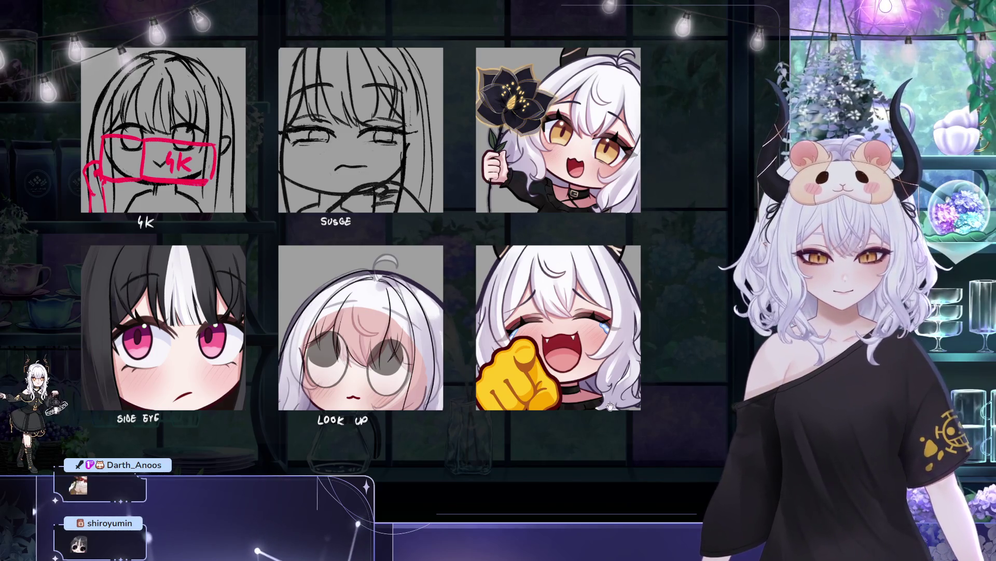
scroll(534, 178, "down", 1)
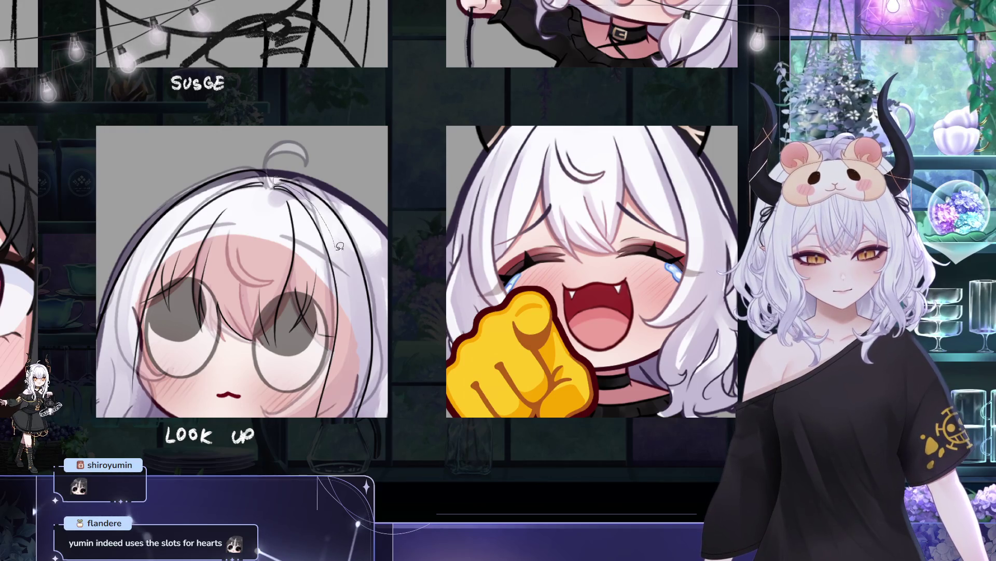
left_click_drag(295, 161, 294, 163)
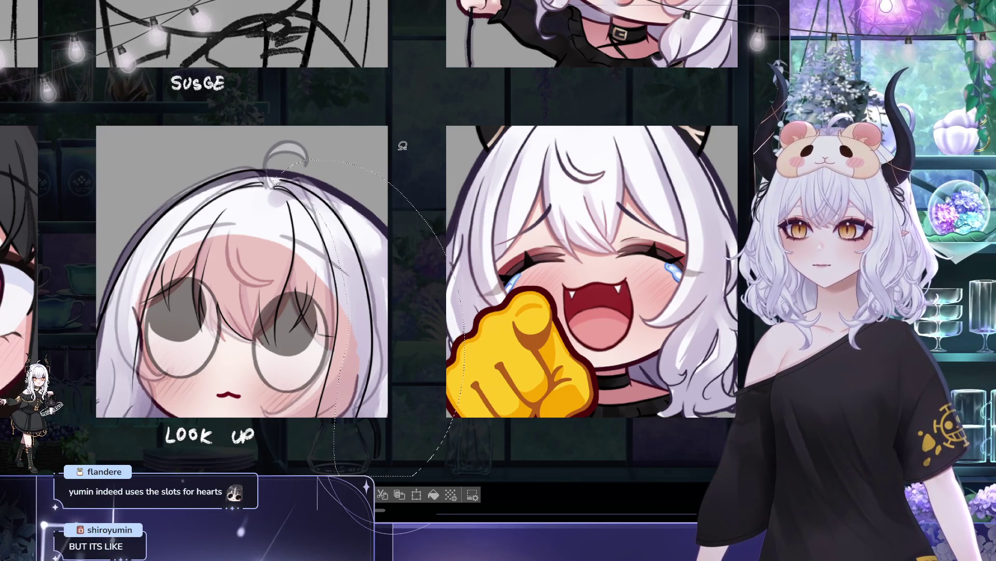
- Slightly enlarge the selected hair tuft atop the LOOK UP head, apply it and deselect
key("ctrl+t")
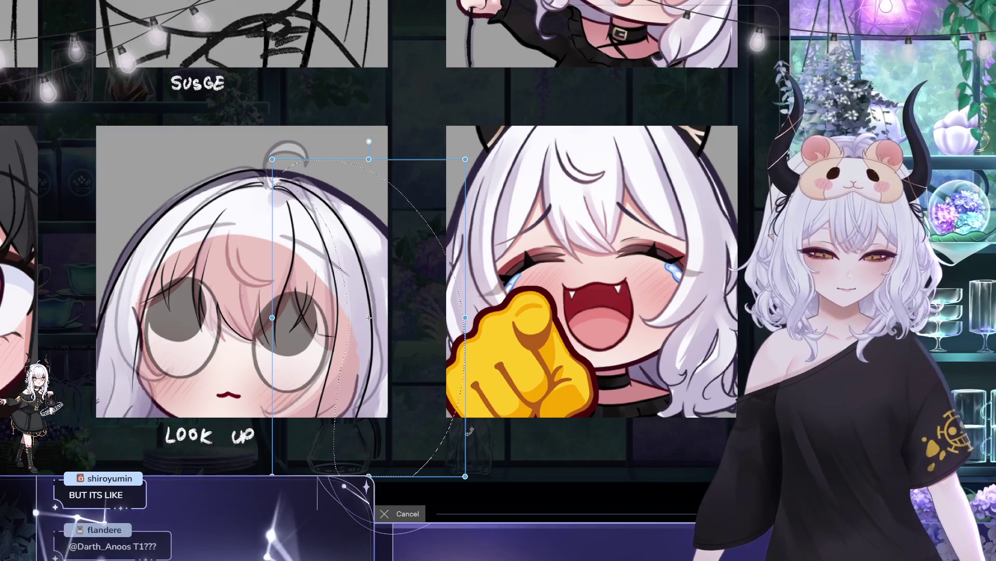
left_click_drag(465, 476, 469, 480)
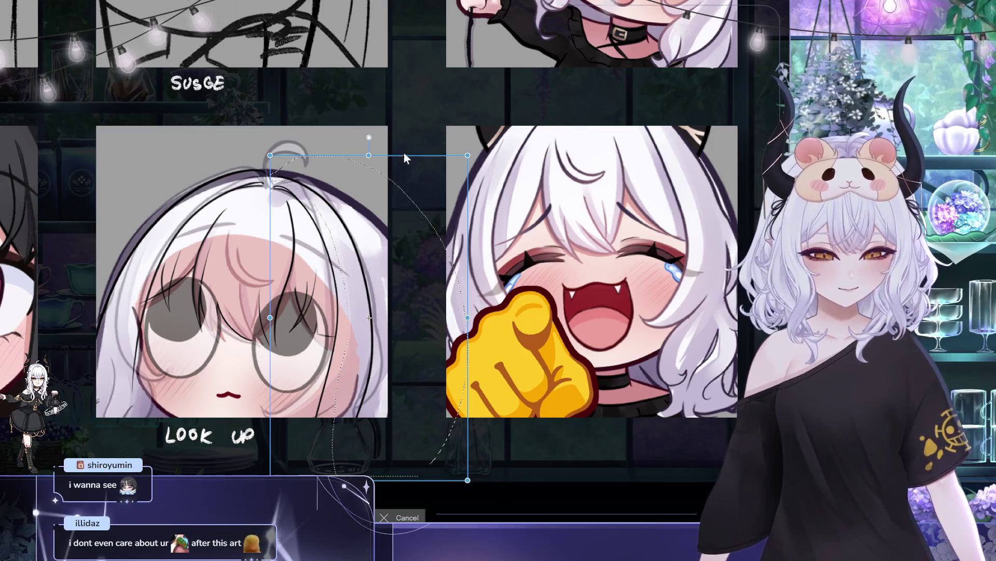
key("Return")
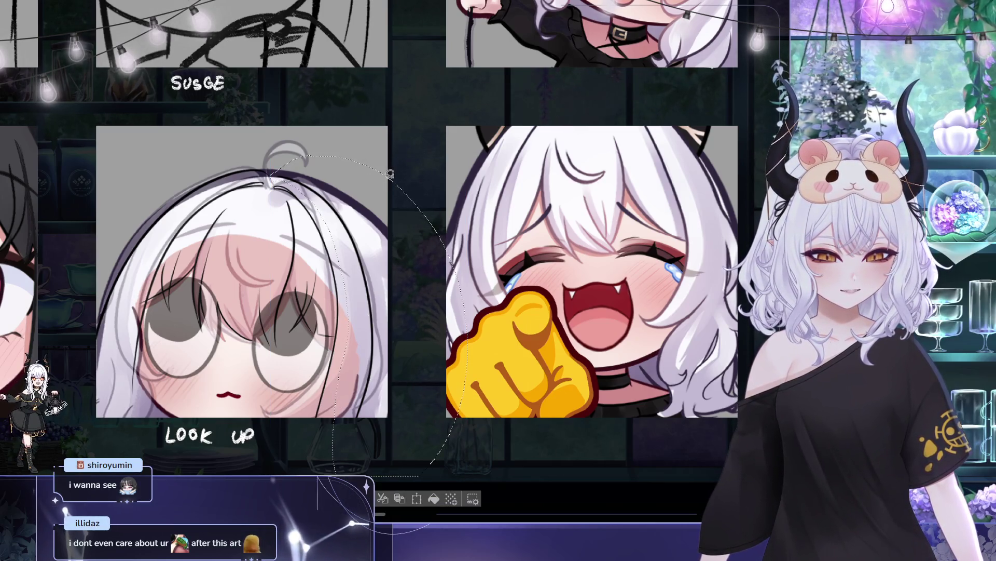
key("ctrl+d")
- Halve the brush size and touch up thin lines on the LOOK UP hair strands, then deselect
mouse_move(398, 168)
left_mouse_down()
mouse_move(446, 416)
mouse_move(311, 161)
left_mouse_up()
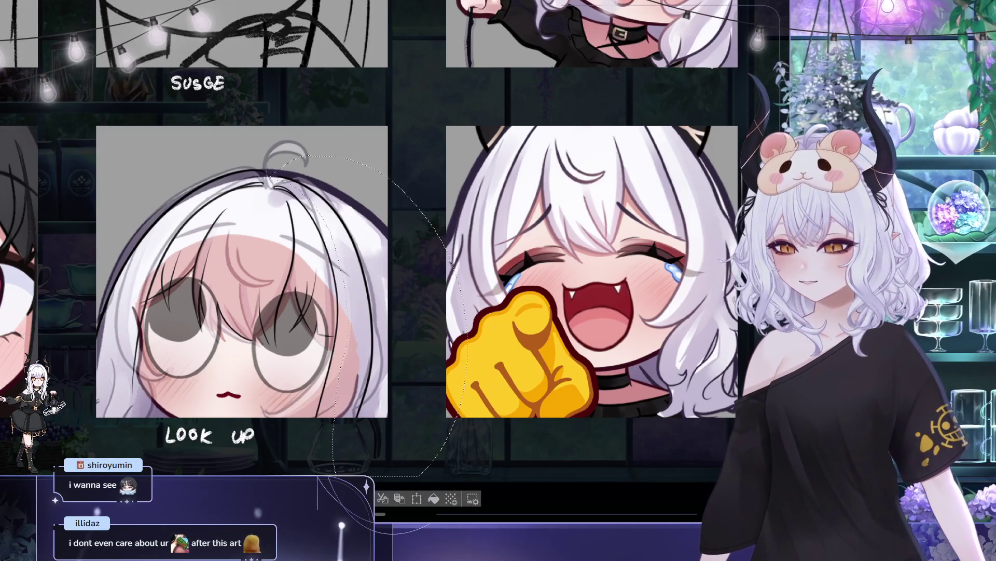
left_click_drag(288, 210, 253, 215)
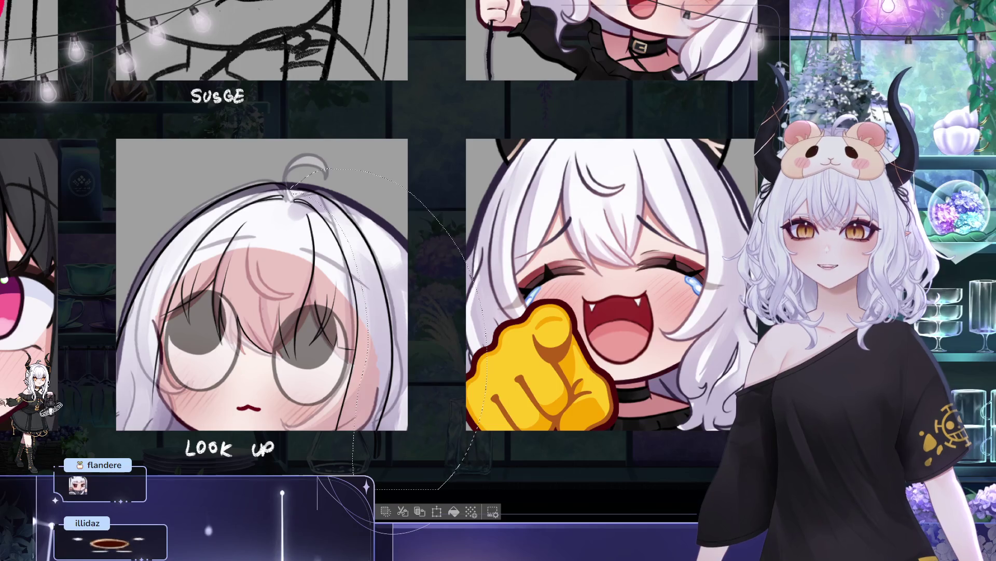
left_click(379, 124)
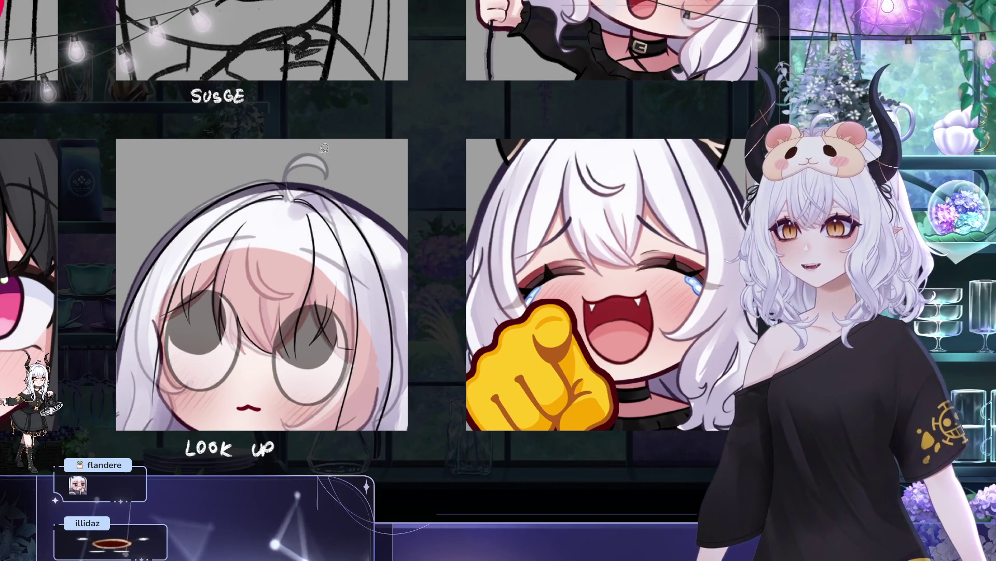
left_click_drag(360, 254, 361, 335)
mouse_move(338, 256)
left_mouse_down()
mouse_move(318, 207)
mouse_move(293, 196)
mouse_move(333, 235)
left_mouse_up()
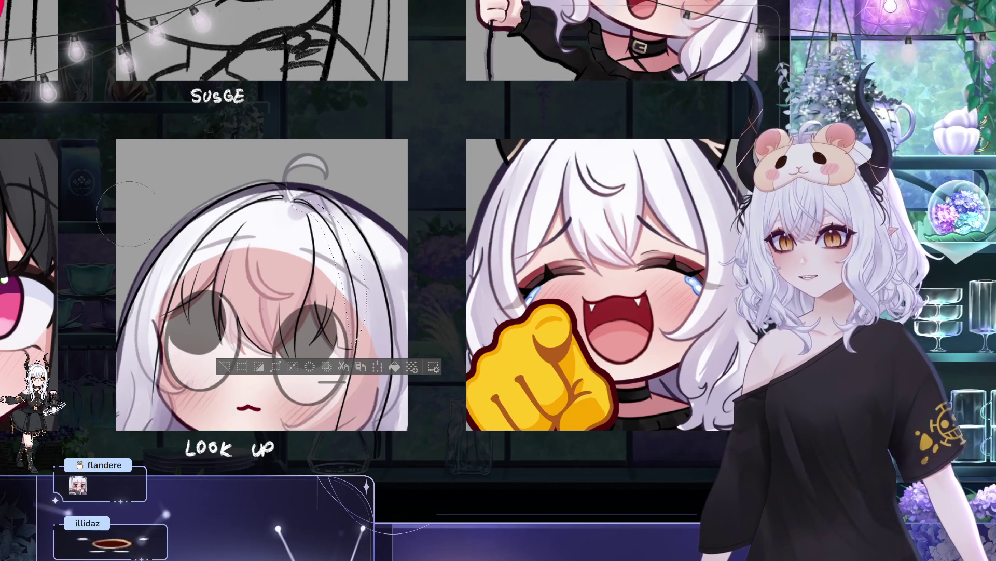
key("e")
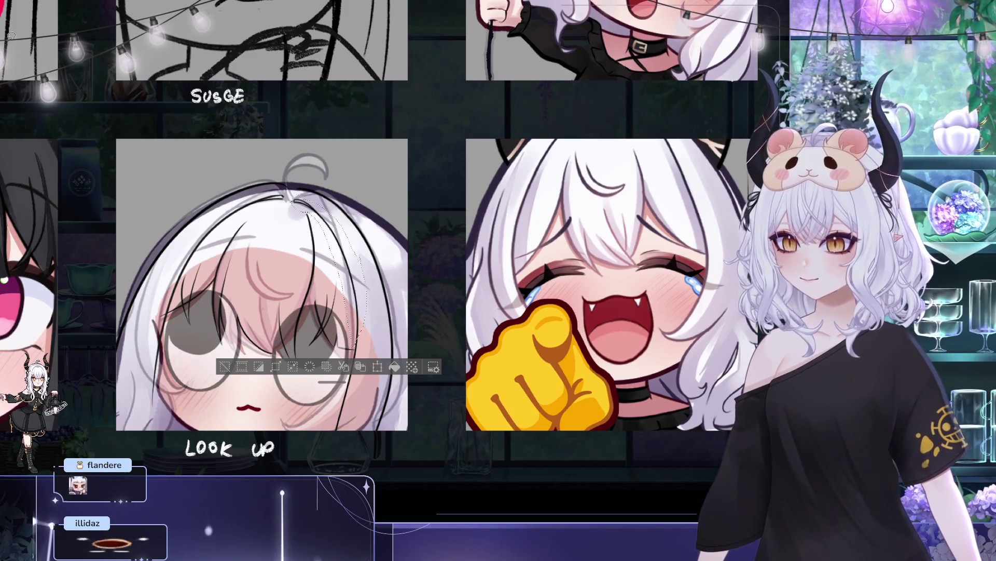
key("ctrl+d")
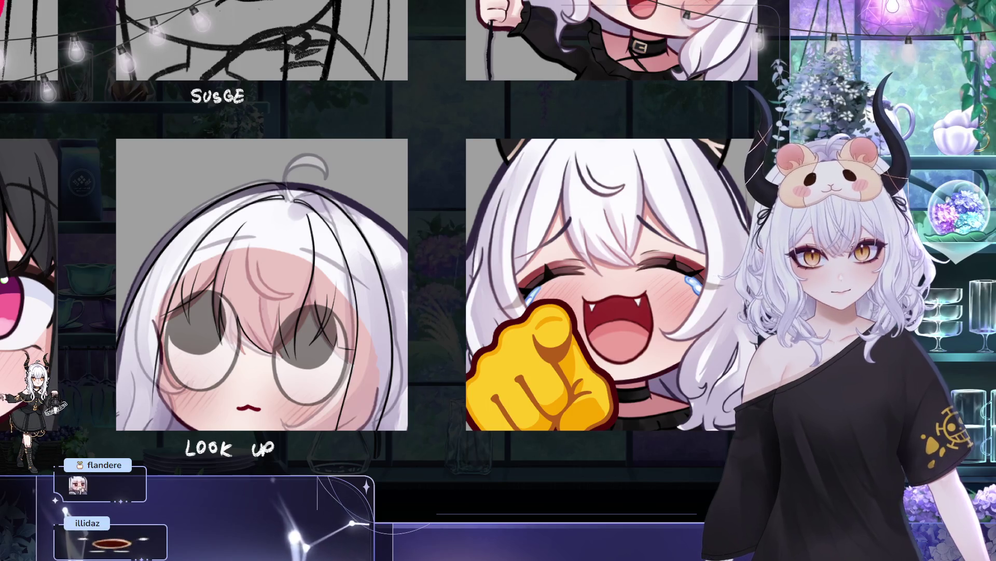
left_click_drag(293, 213, 390, 204)
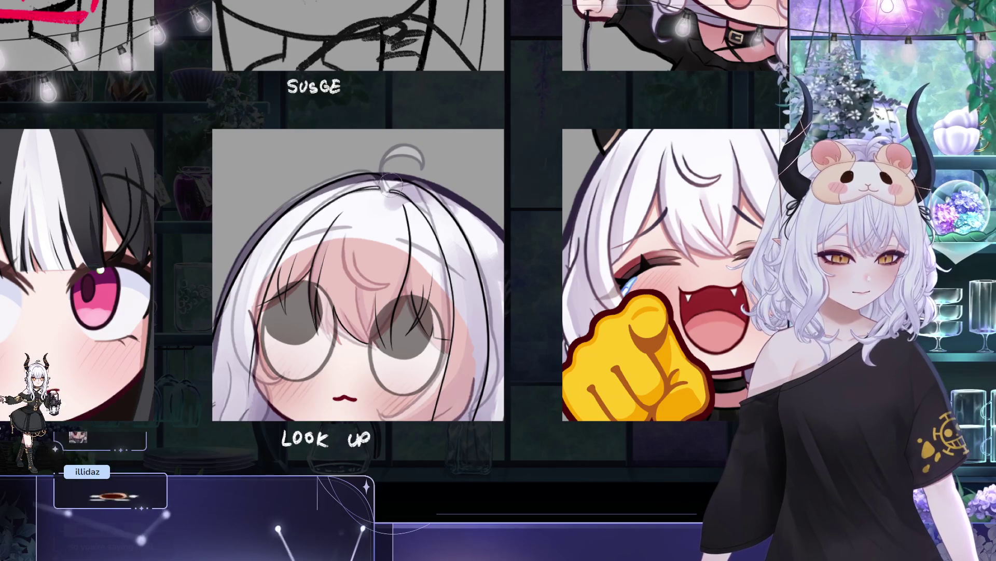
mouse_move(390, 186)
left_mouse_down()
mouse_move(362, 237)
mouse_move(309, 211)
left_mouse_up()
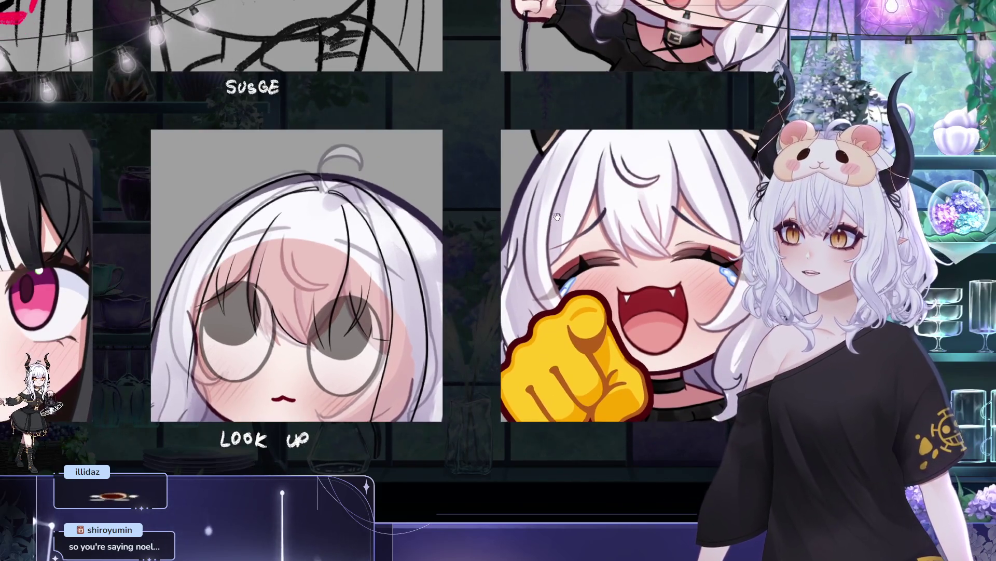
left_click_drag(342, 157, 368, 149)
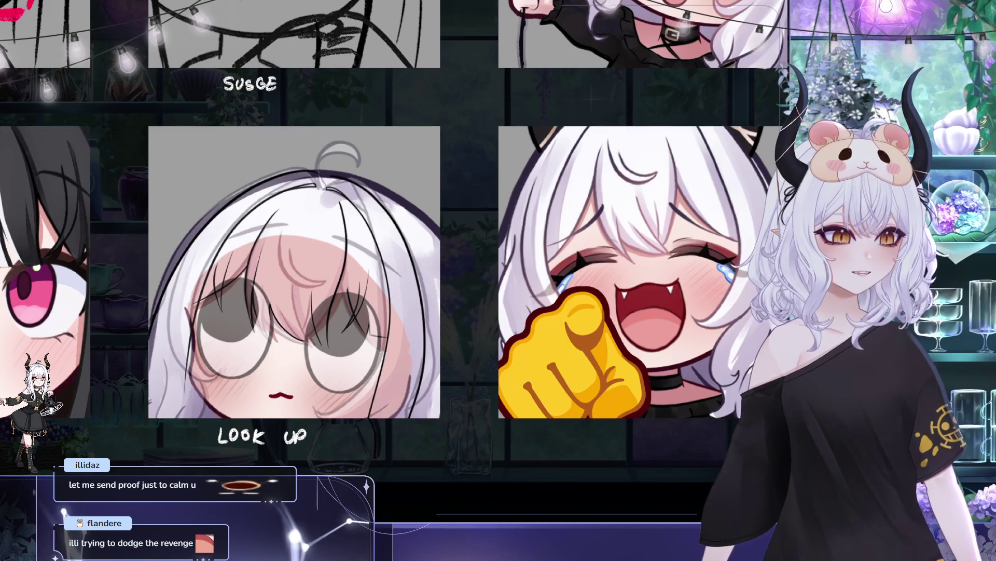
scroll(558, 209, "down", 2)
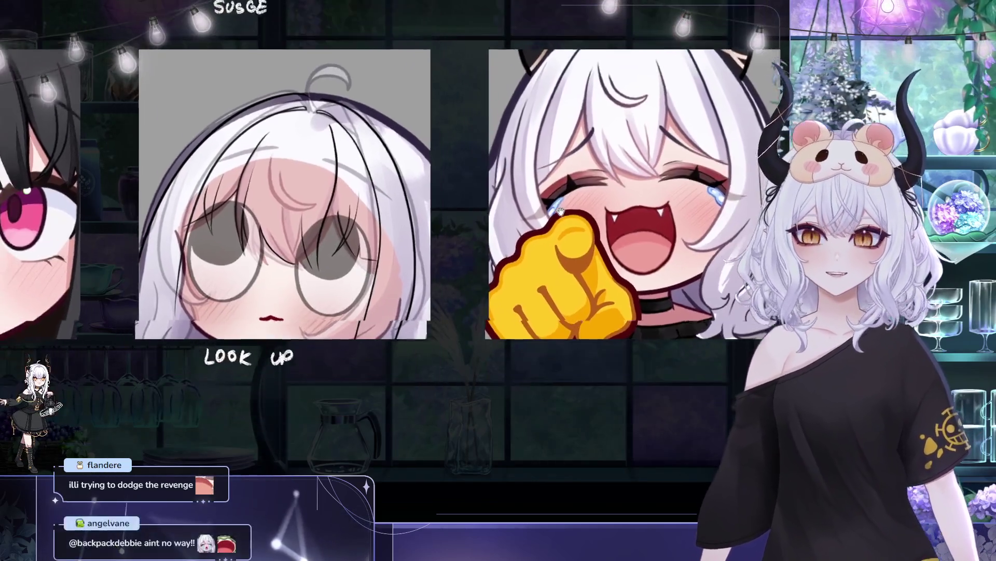
scroll(558, 209, "up", 2)
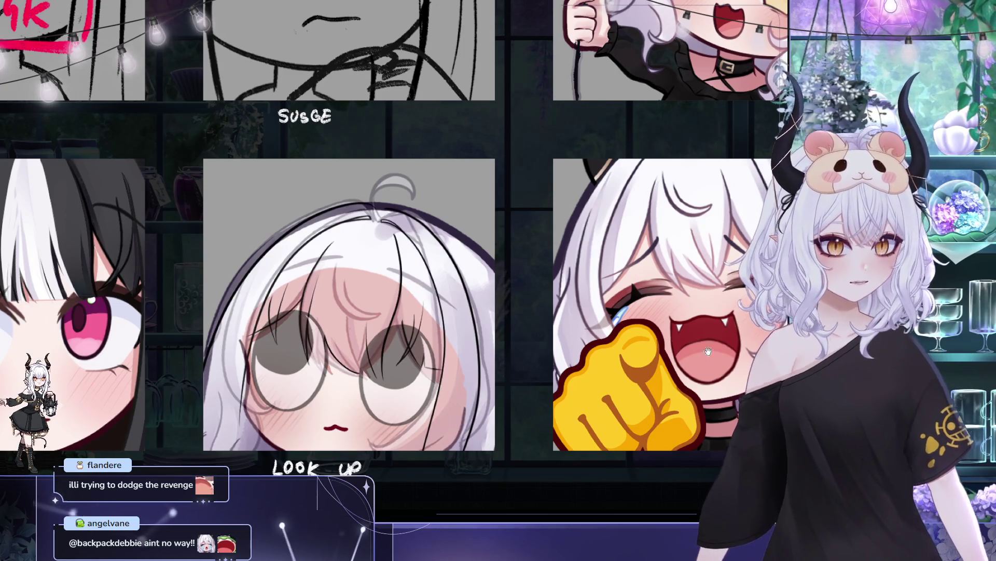
scroll(335, 179, "down", 2)
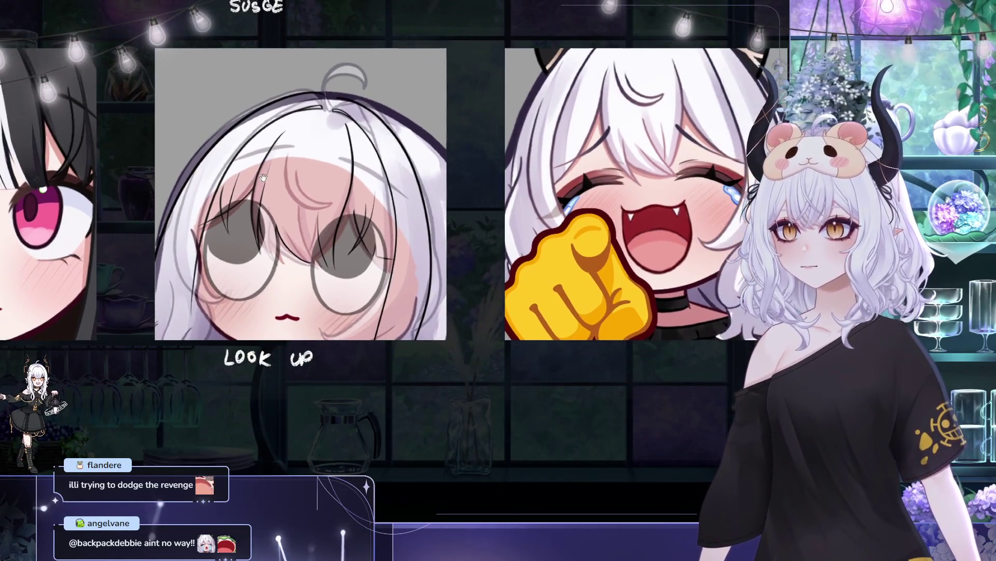
left_click_drag(187, 206, 143, 188)
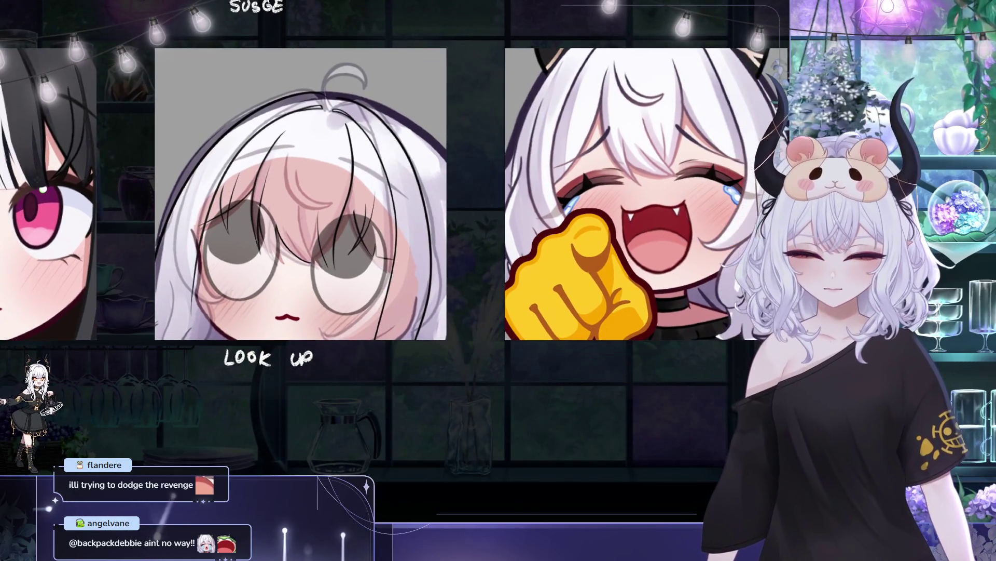
left_click_drag(209, 272, 213, 295)
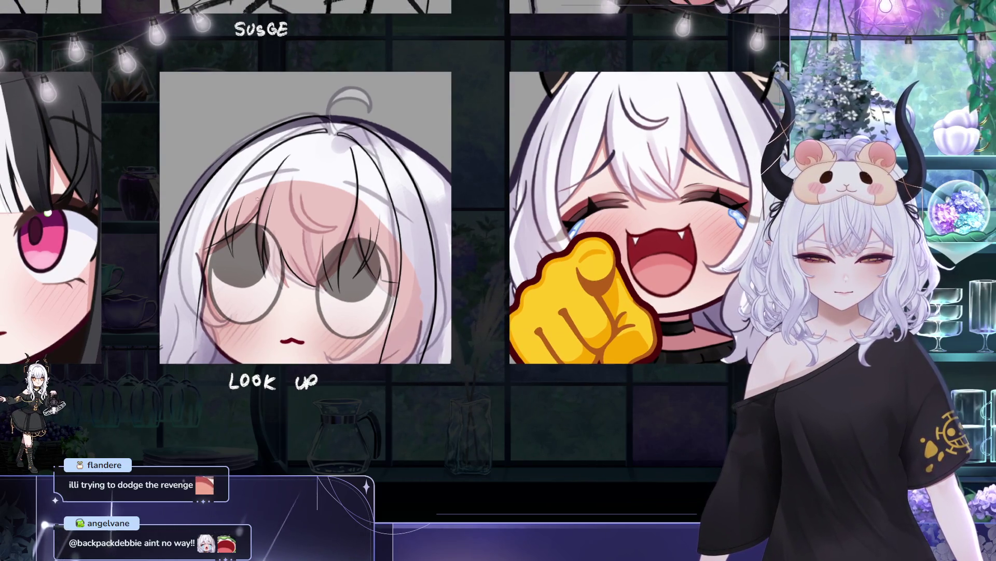
left_click_drag(245, 180, 285, 213)
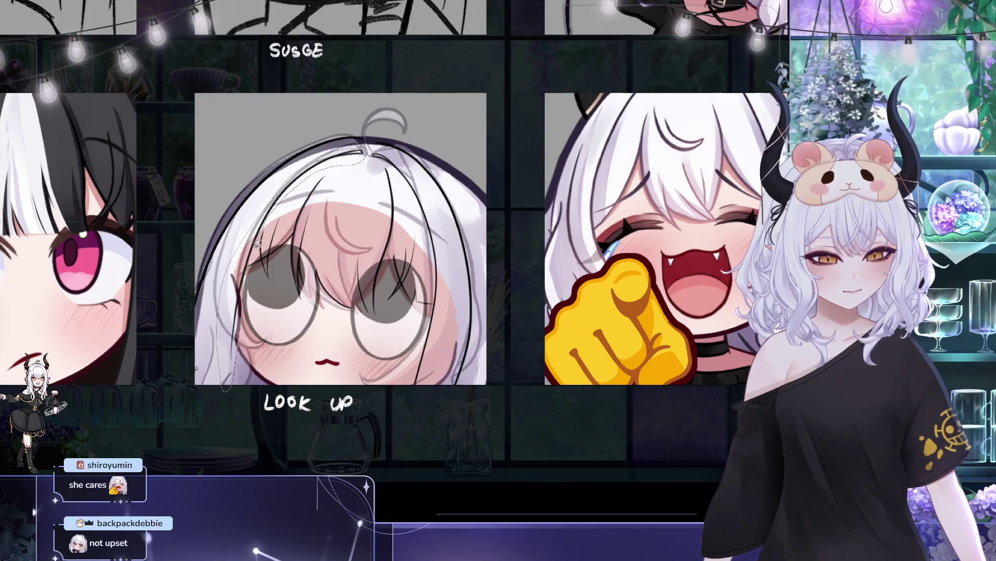
- Lasso the left hair section of LOOK UP and rotate it back upright
left_click_drag(258, 242, 246, 266)
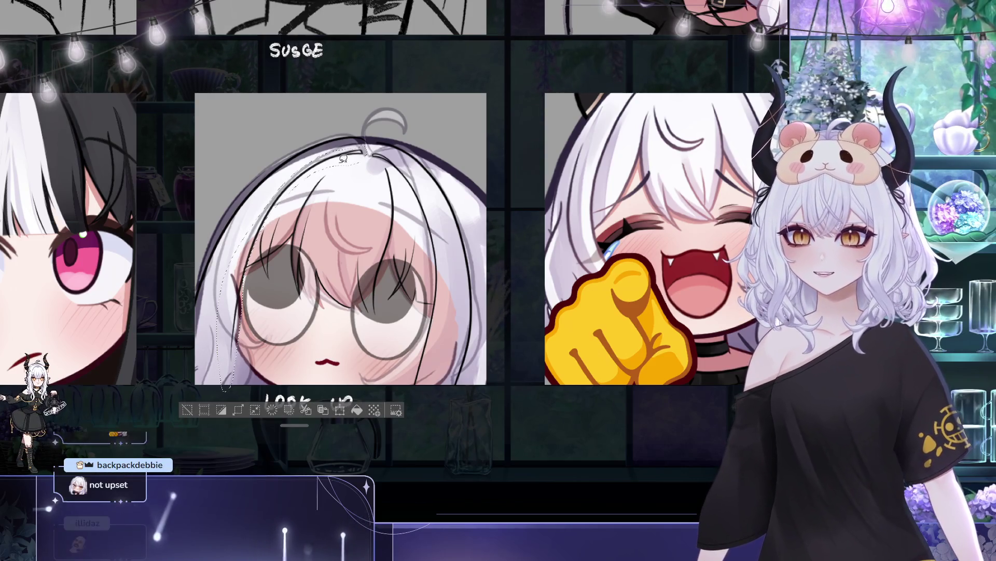
key("ctrl+t")
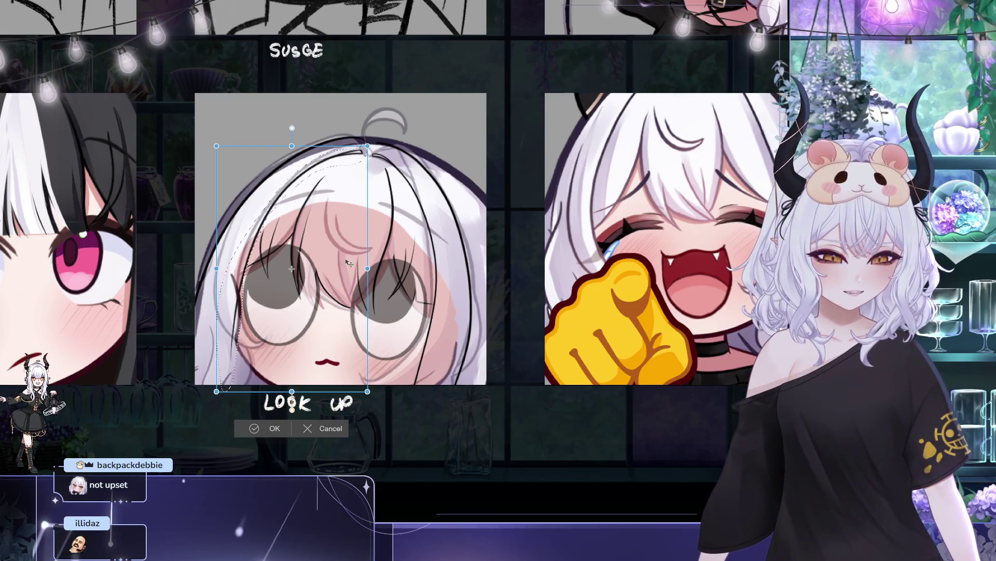
left_click_drag(404, 191, 408, 197)
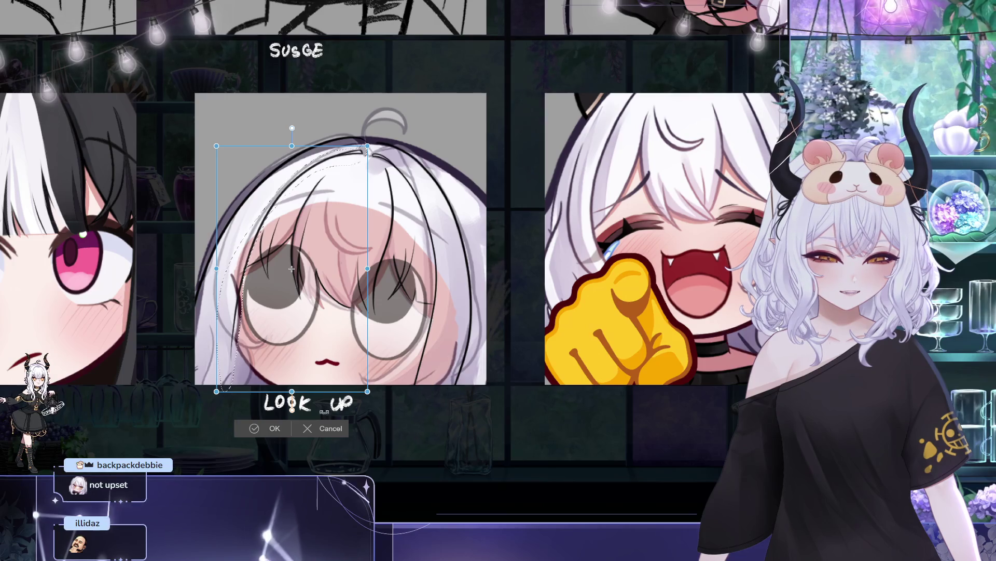
left_click(264, 430)
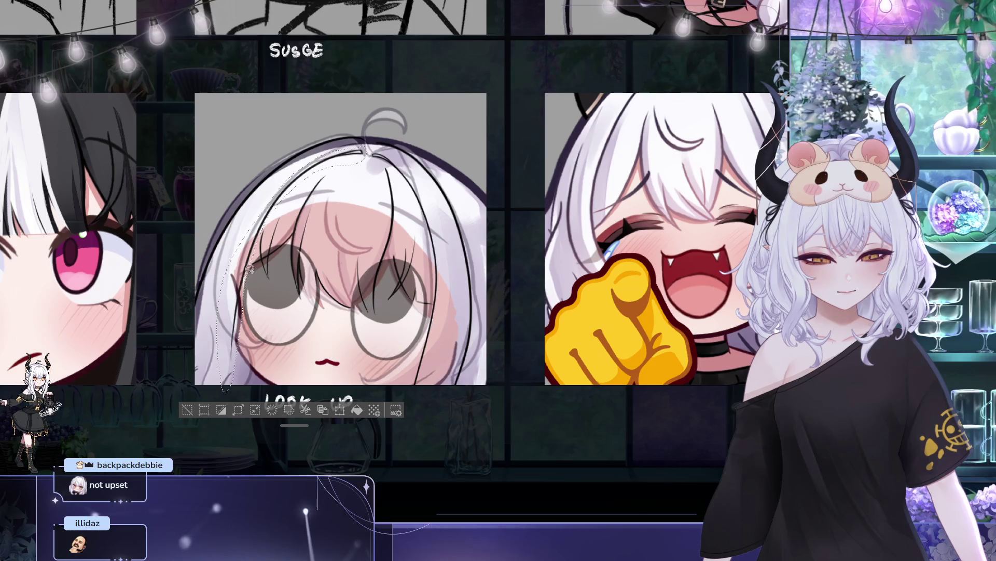
- Nudge the hair section slightly down and left with the arrow keys
key("ctrl+t")
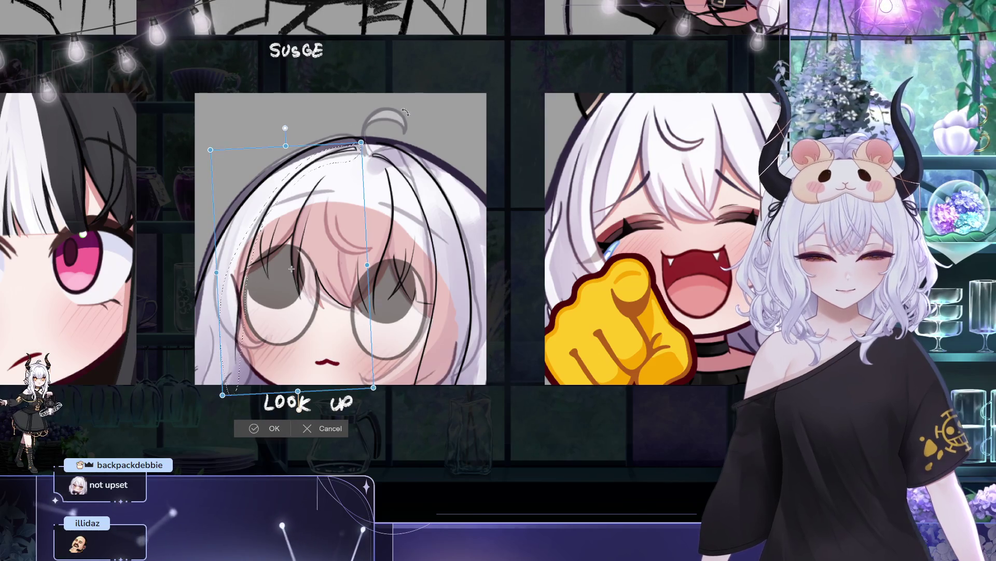
key("Left")
key("Left")
key("Left")
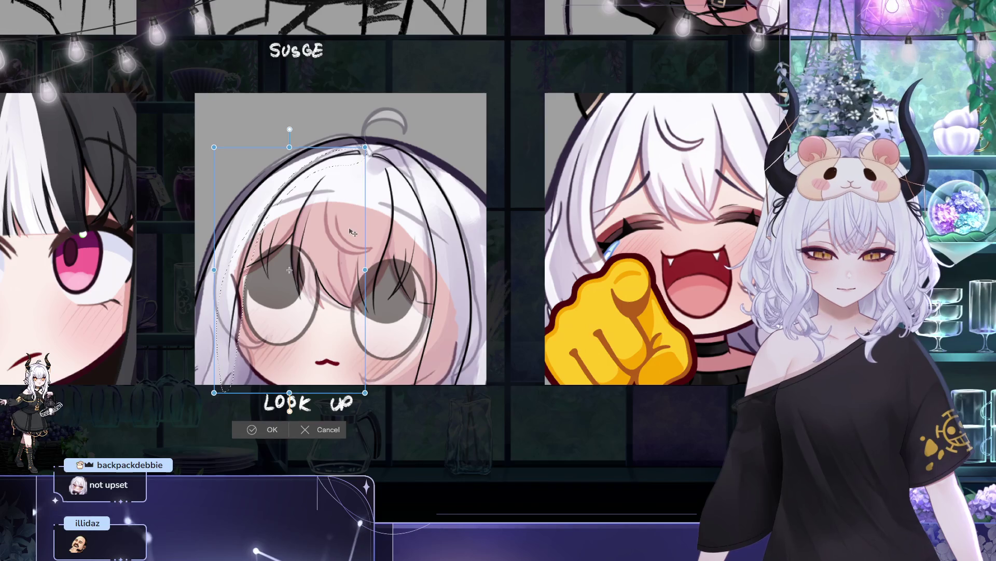
key("Right")
key("Right")
key("Right")
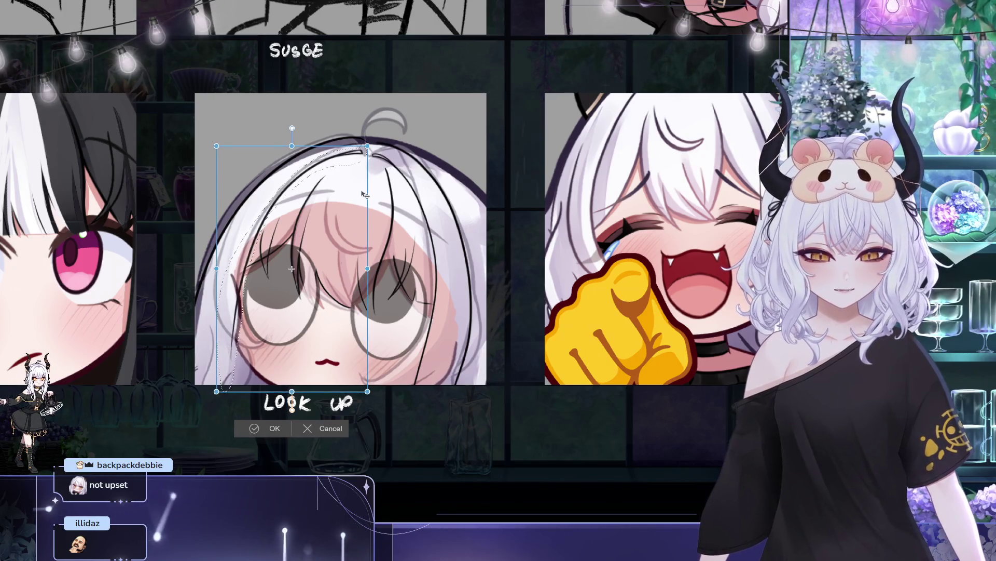
key("Left")
key("Left")
key("Down")
key("Down")
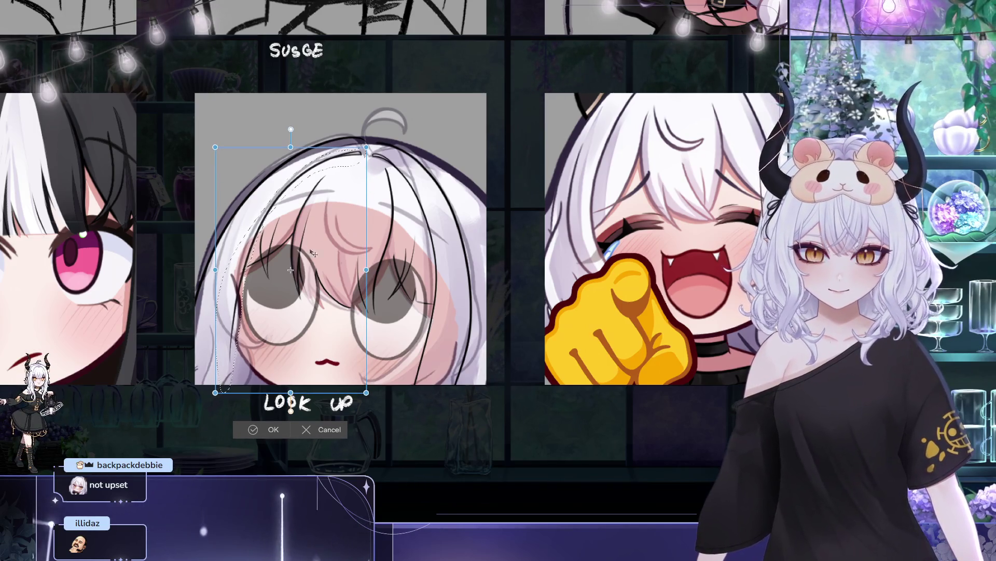
left_click(269, 425)
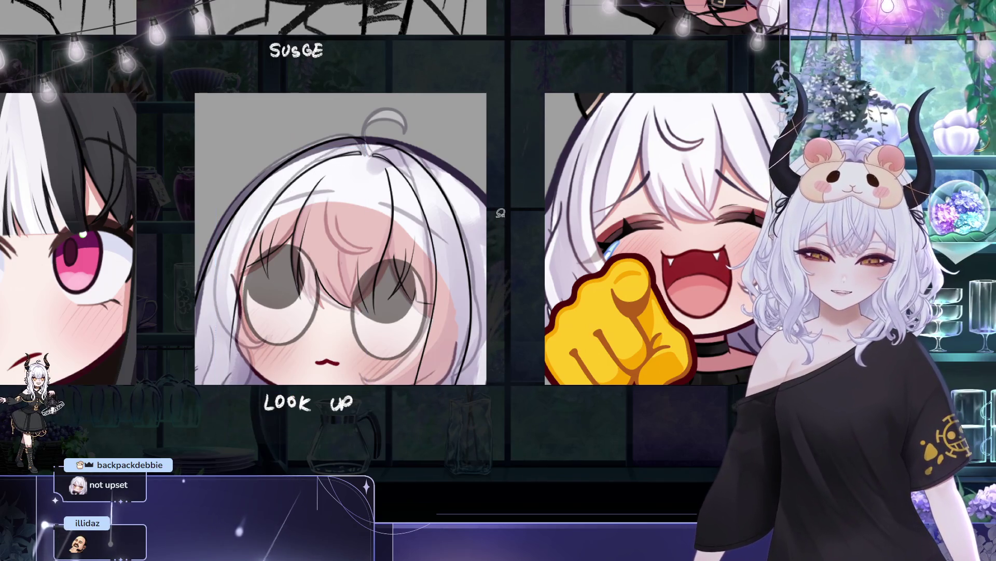
- Pan across the LOOK UP emote and the neighbouring pointing emote to inspect them
scroll(329, 166, "up", 1)
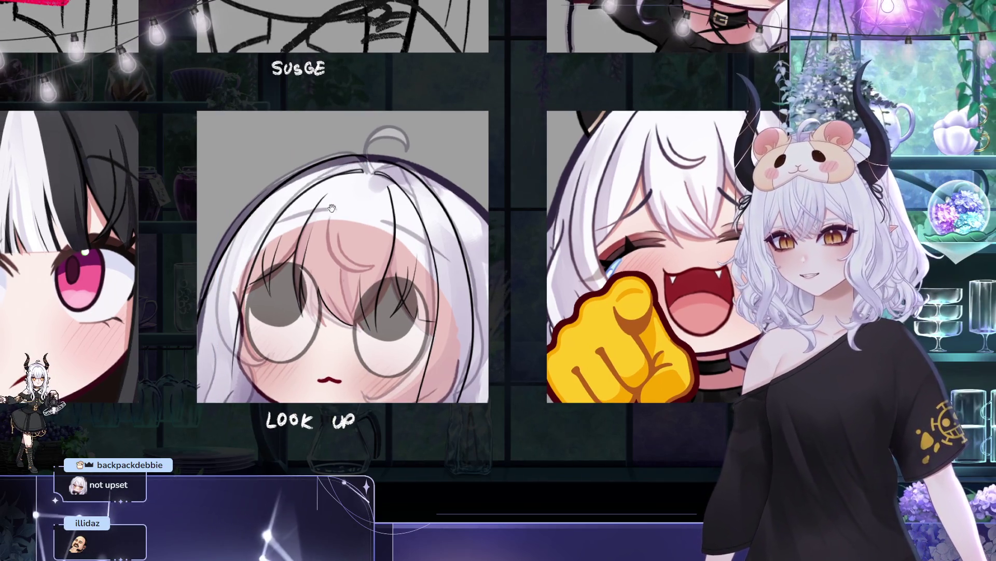
left_click_drag(319, 208, 346, 145)
left_click_drag(299, 176, 300, 250)
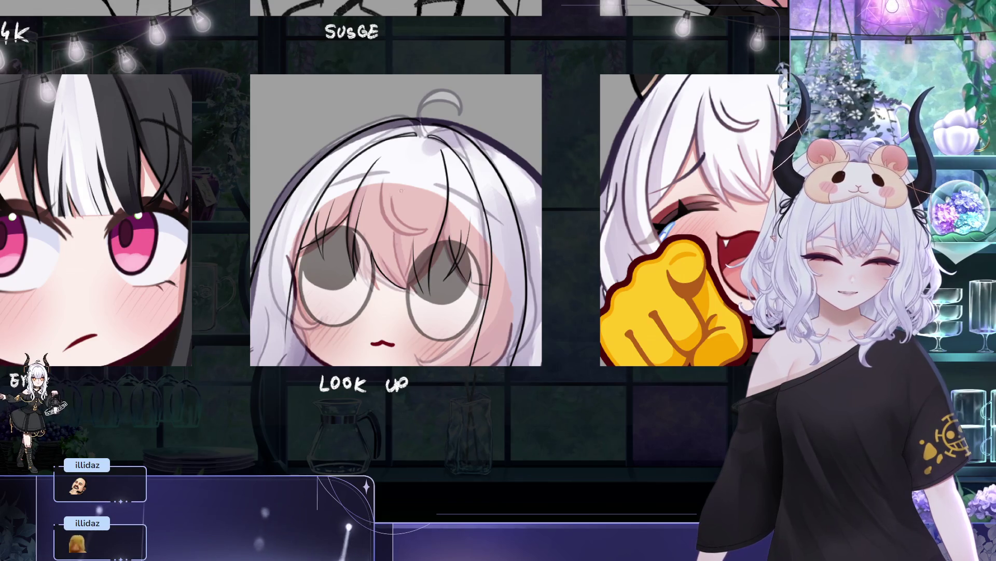
left_click_drag(387, 134, 375, 119)
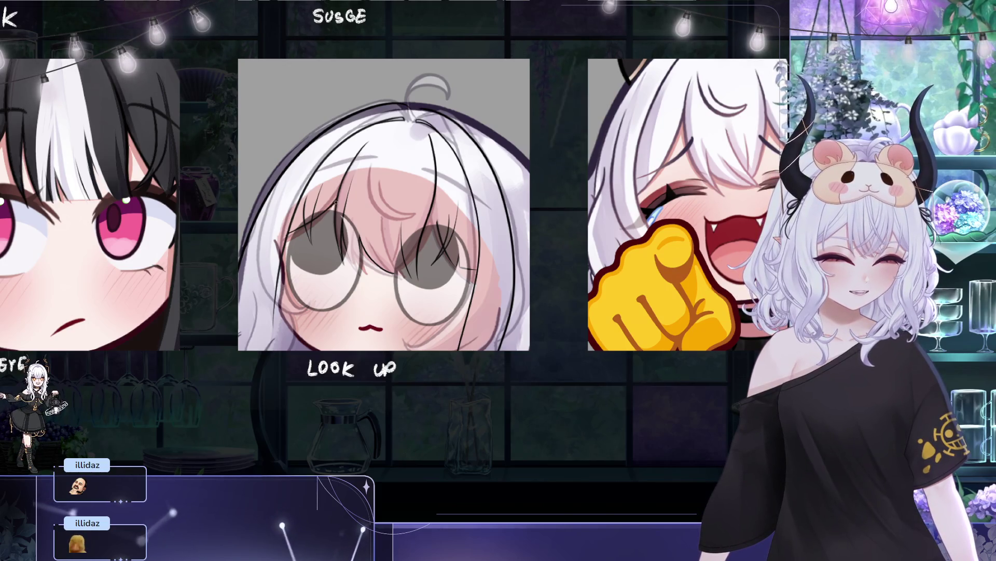
left_click_drag(487, 180, 410, 173)
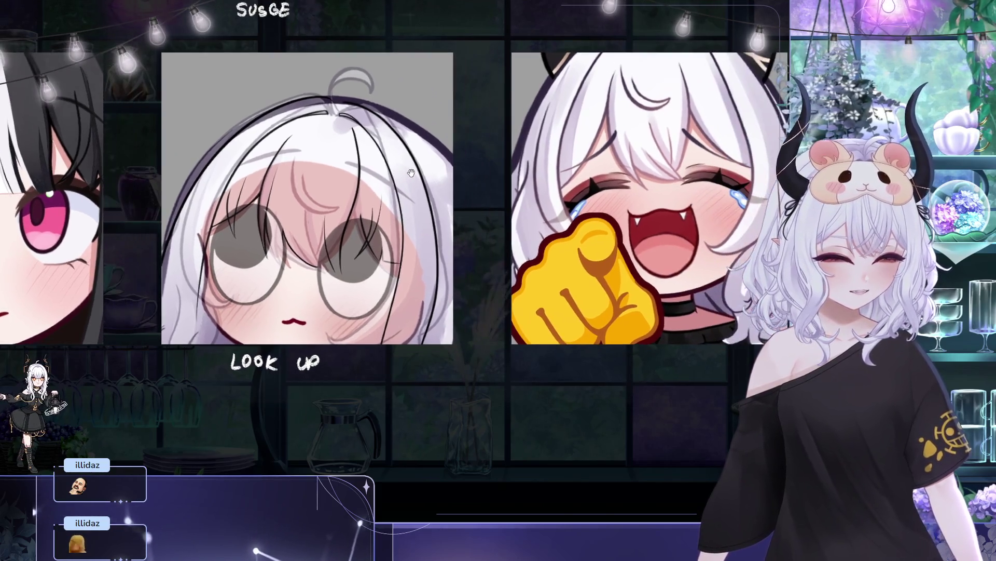
left_click_drag(421, 240, 346, 227)
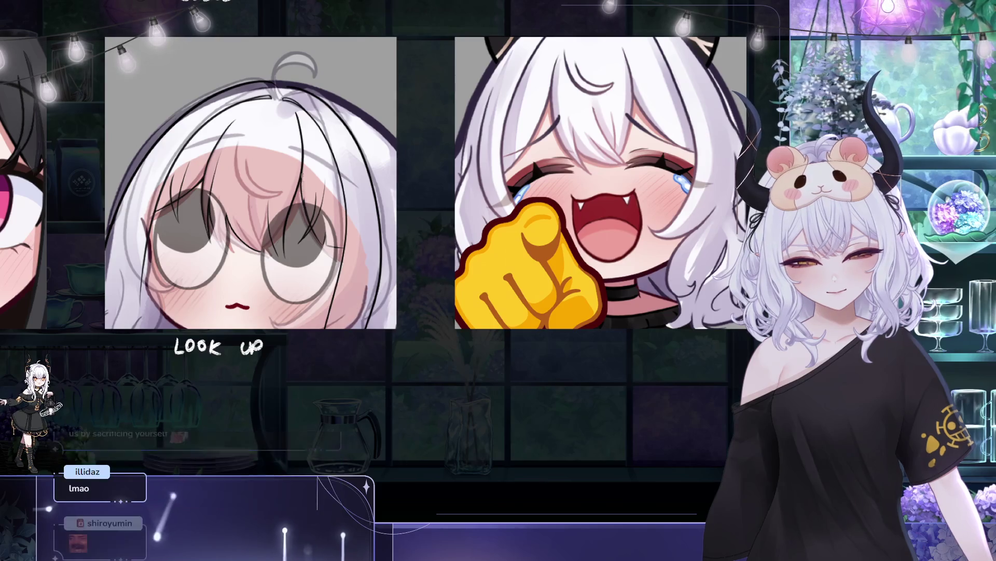
- Trace a dark stroke along LOOK UP's hair outline up to the top of her head
left_click_drag(355, 220, 386, 209)
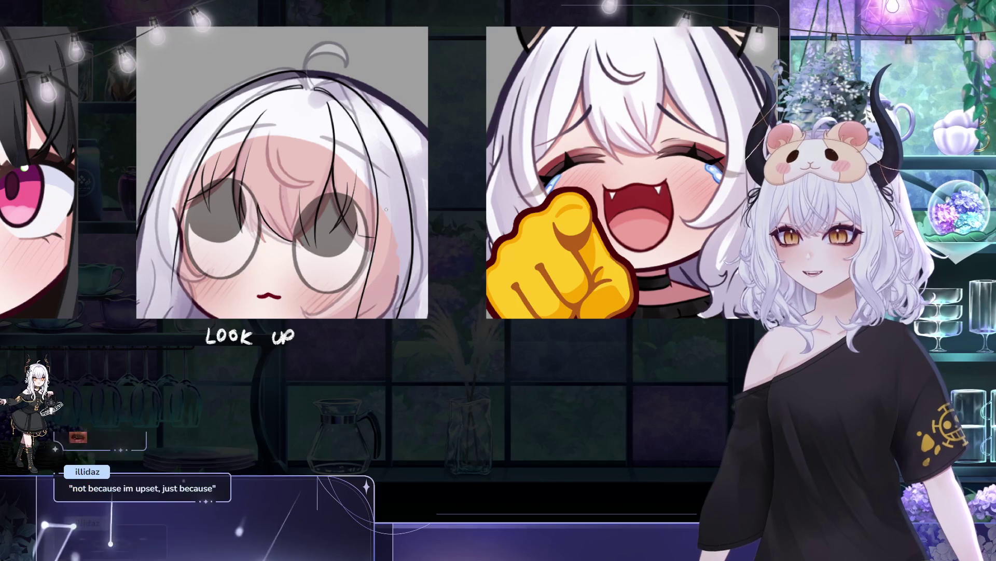
left_click_drag(386, 209, 375, 219)
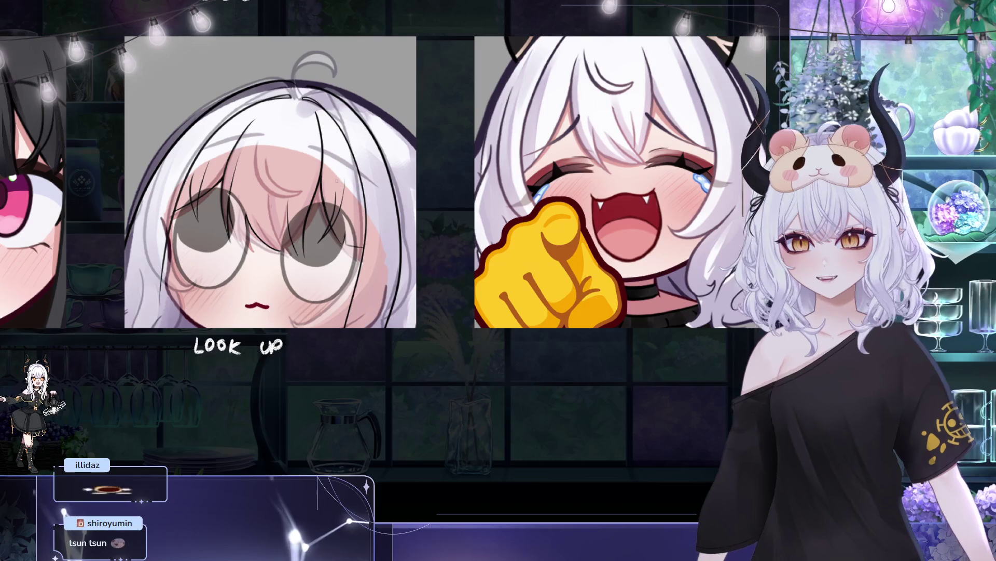
left_click_drag(325, 195, 340, 166)
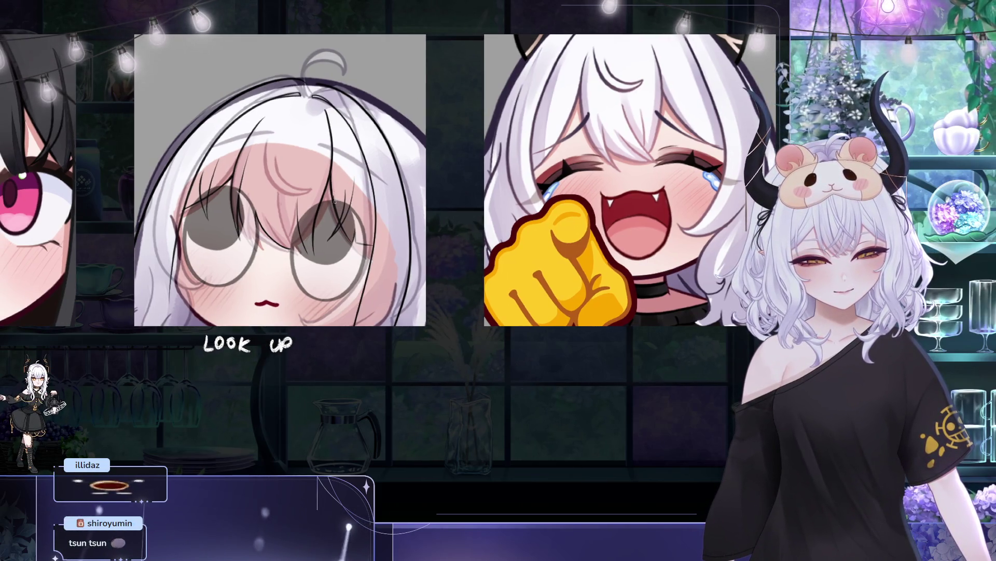
left_click_drag(334, 190, 352, 257)
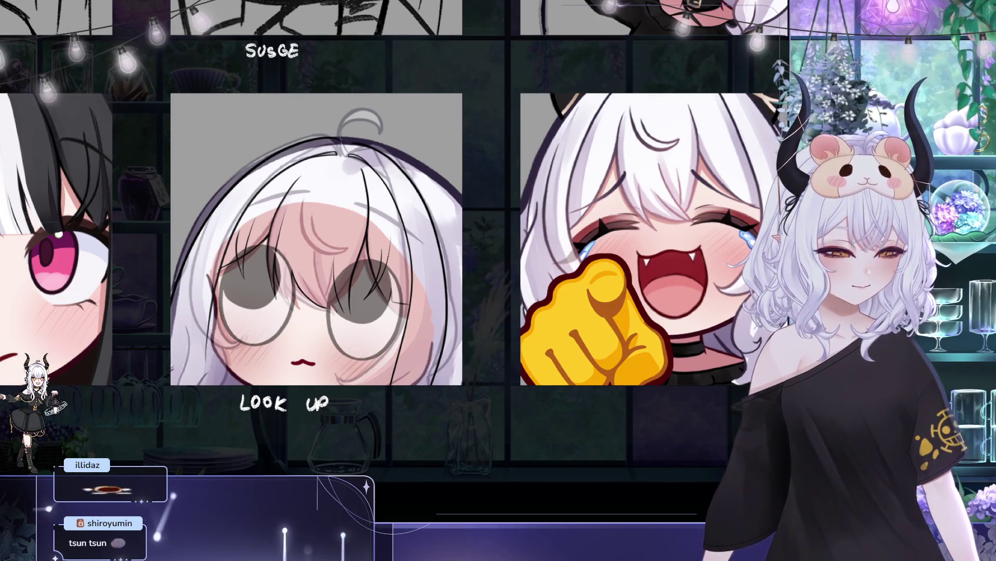
mouse_move(175, 302)
left_mouse_down()
mouse_move(190, 310)
mouse_move(249, 208)
mouse_move(311, 156)
left_mouse_up()
mouse_move(265, 194)
left_mouse_down()
mouse_move(324, 162)
mouse_move(357, 159)
left_mouse_up()
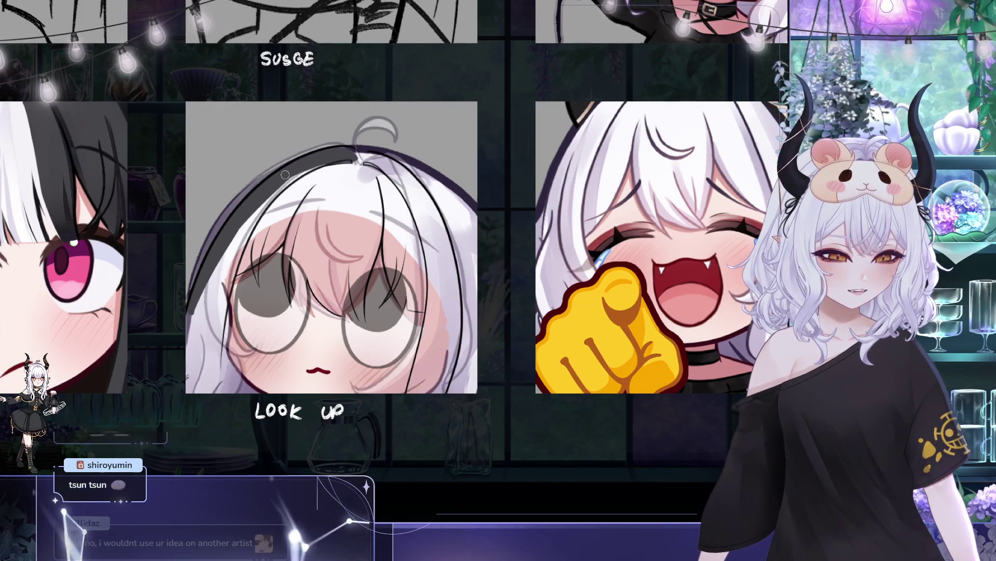
- Paint dark grey over the white crown and bangs of the LOOK UP girl
left_click_drag(345, 178, 331, 192)
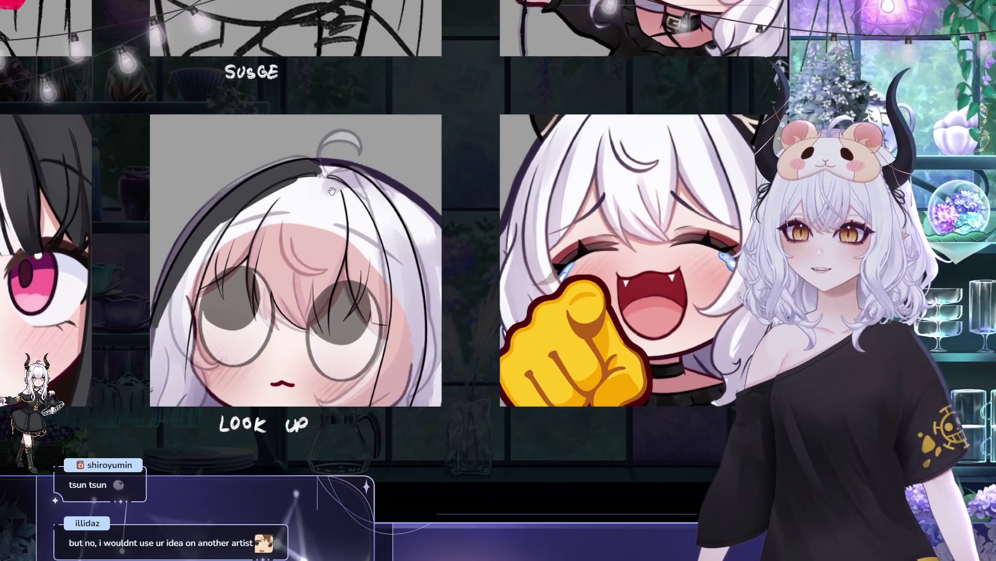
left_click_drag(369, 153, 352, 157)
mouse_move(223, 231)
left_mouse_down()
mouse_move(249, 207)
mouse_move(278, 235)
mouse_move(301, 197)
mouse_move(290, 218)
mouse_move(342, 200)
mouse_move(348, 223)
mouse_move(272, 295)
mouse_move(247, 222)
mouse_move(388, 191)
left_mouse_up()
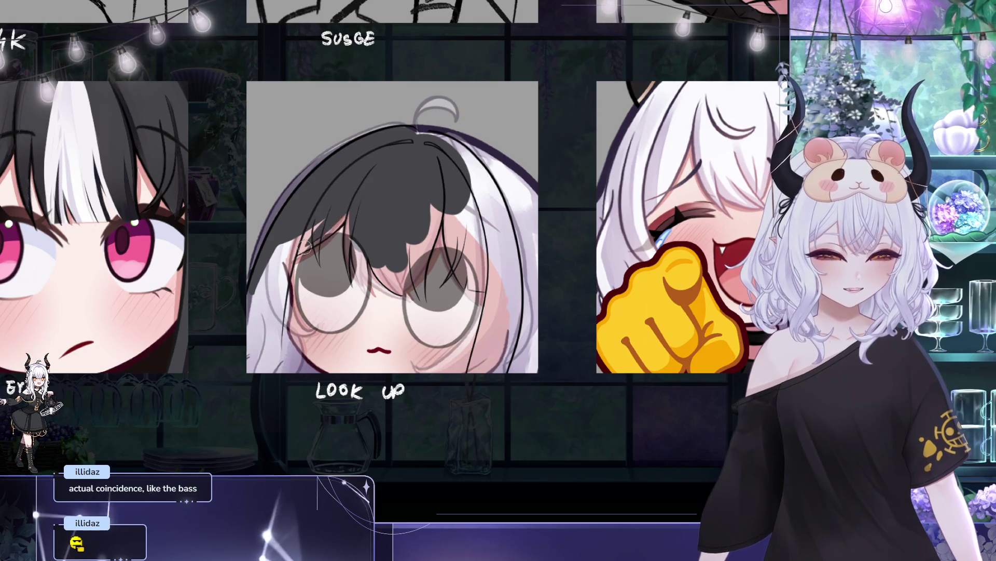
left_click_drag(319, 232, 330, 245)
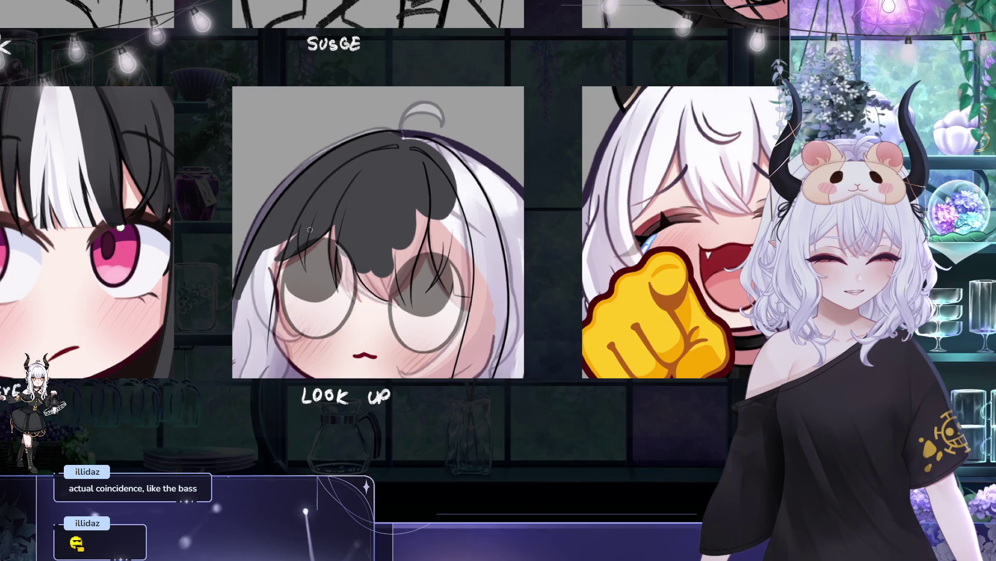
left_click_drag(323, 192, 341, 156)
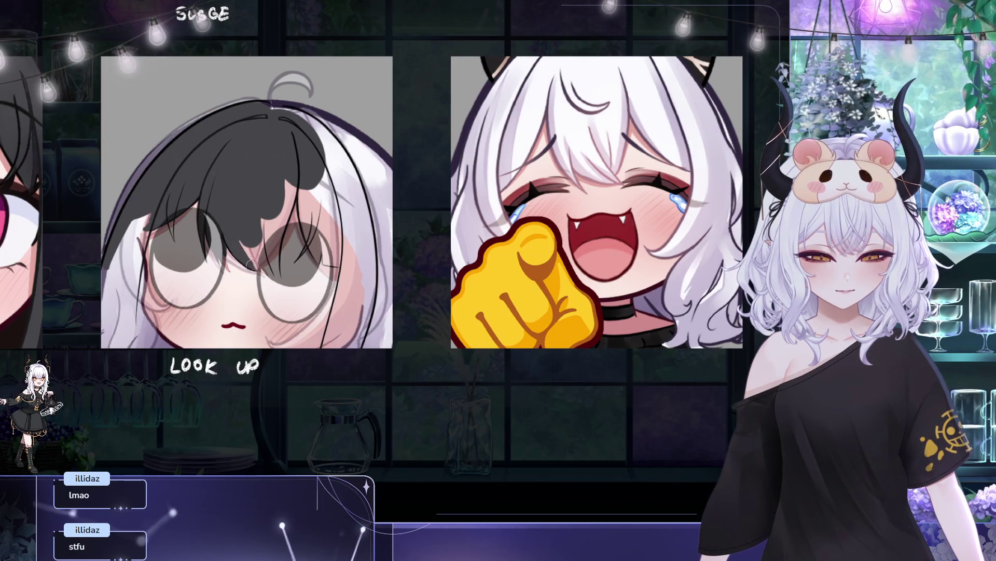
- Darken and extend the bang strand between the glasses, then pan around to check it
mouse_move(239, 233)
left_mouse_down()
mouse_move(270, 267)
mouse_move(265, 204)
left_mouse_up()
left_click_drag(275, 260, 287, 296)
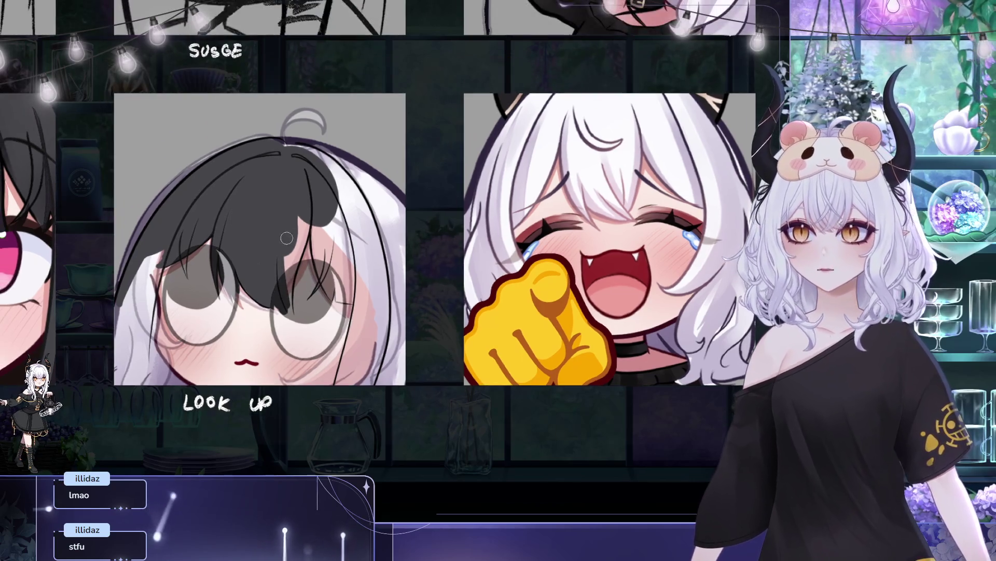
left_click_drag(285, 263, 358, 210)
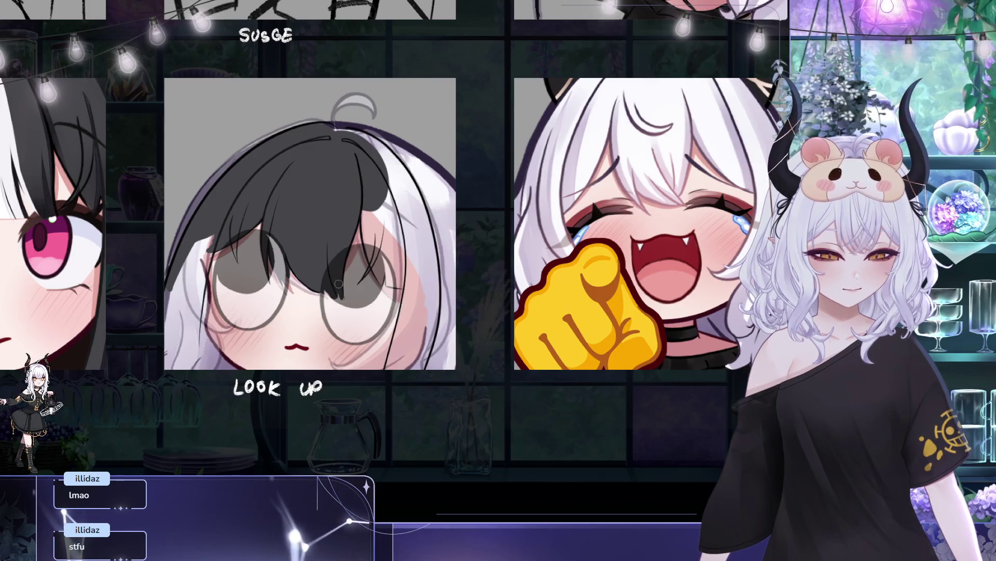
left_click_drag(392, 200, 411, 206)
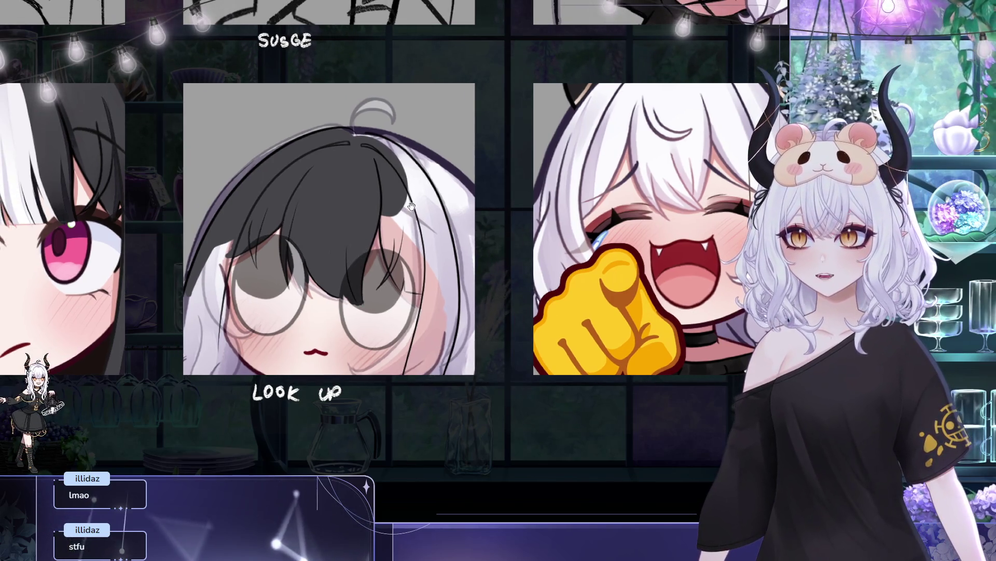
left_click_drag(422, 215, 383, 191)
mouse_move(410, 158)
left_mouse_down()
mouse_move(415, 144)
mouse_move(424, 170)
left_mouse_up()
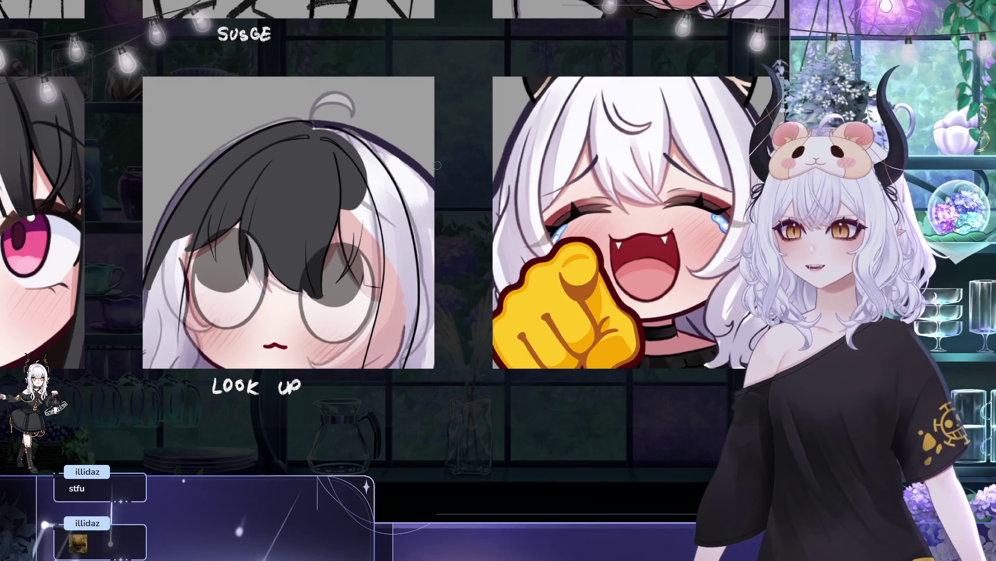
left_click_drag(437, 165, 372, 255)
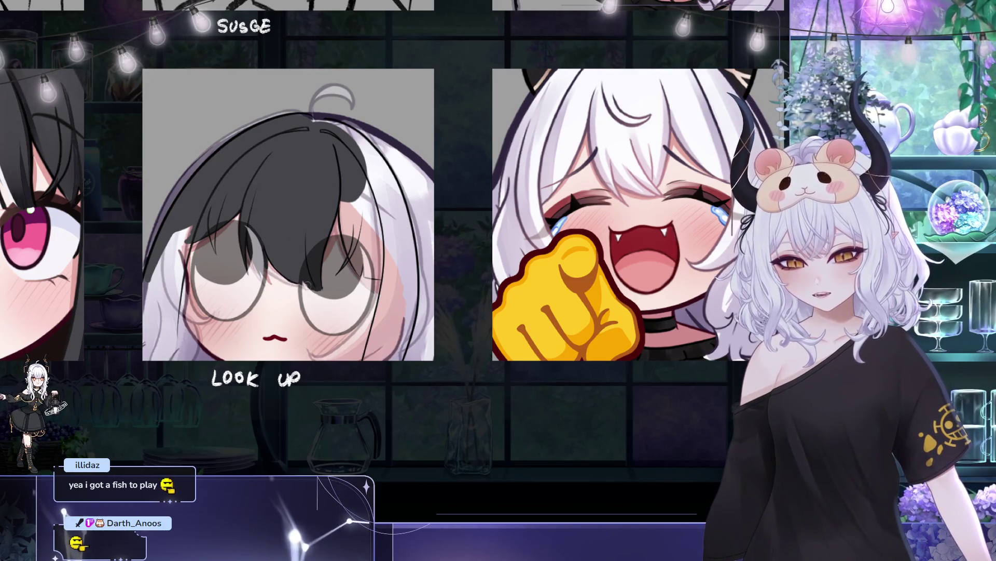
left_click_drag(318, 259, 342, 264)
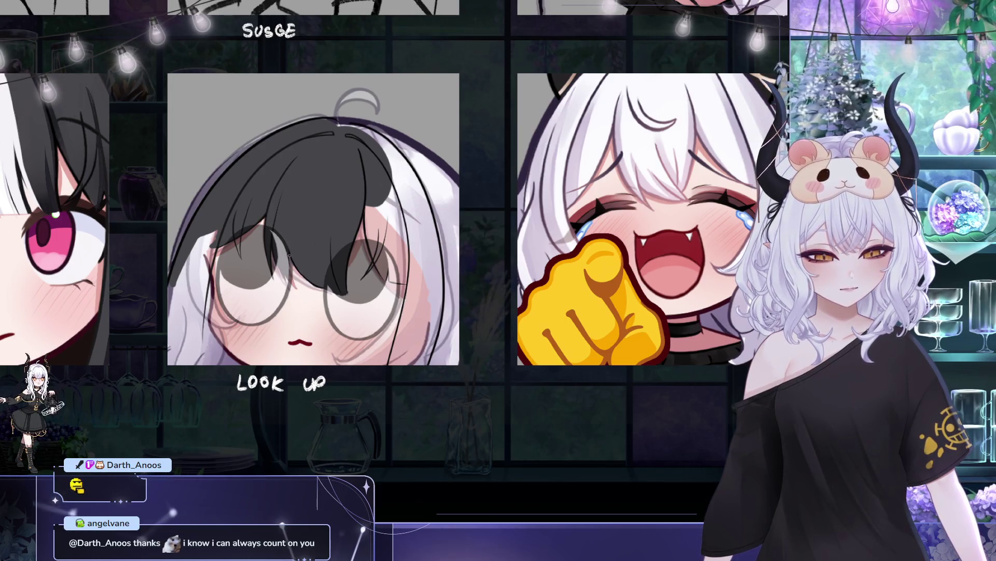
scroll(361, 281, "down", 2)
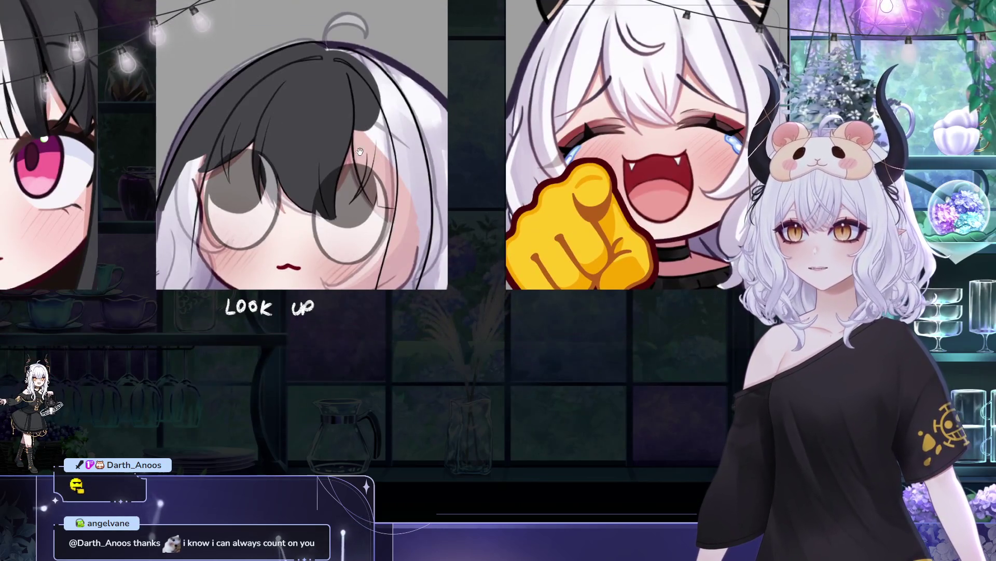
mouse_move(359, 151)
left_mouse_down()
mouse_move(267, 130)
mouse_move(262, 160)
left_mouse_up()
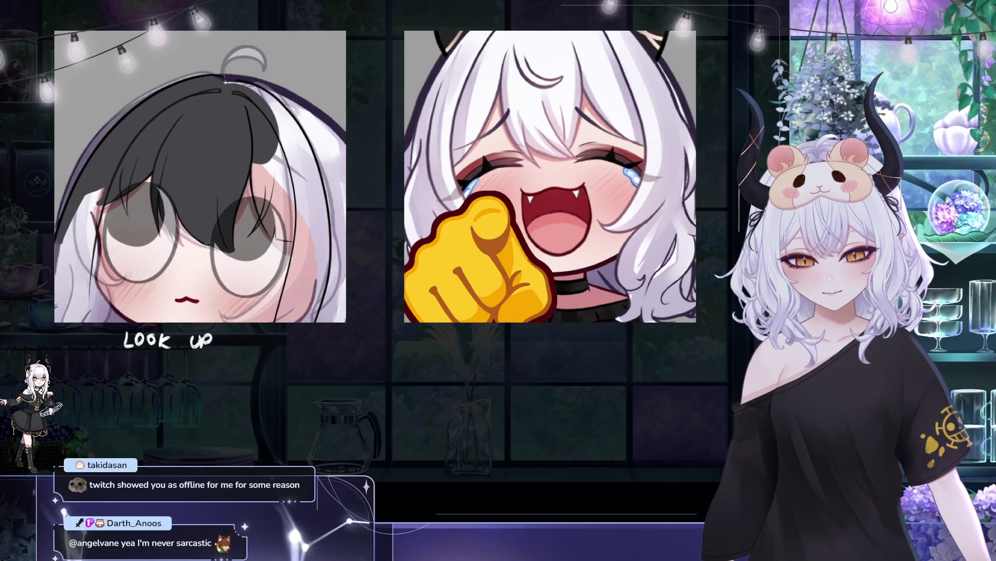
left_click_drag(238, 206, 284, 247)
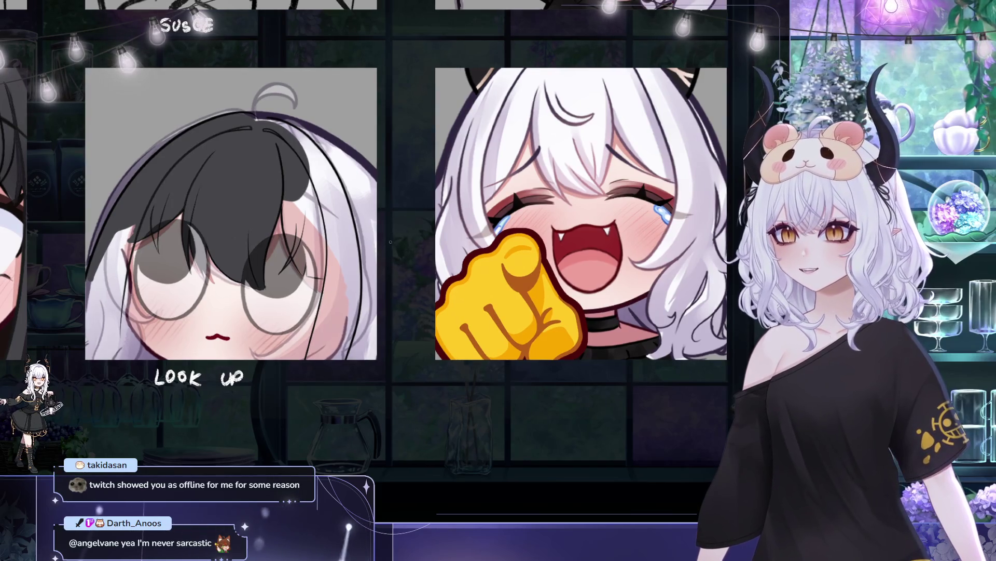
mouse_move(390, 242)
left_mouse_down()
mouse_move(436, 285)
mouse_move(452, 283)
left_mouse_up()
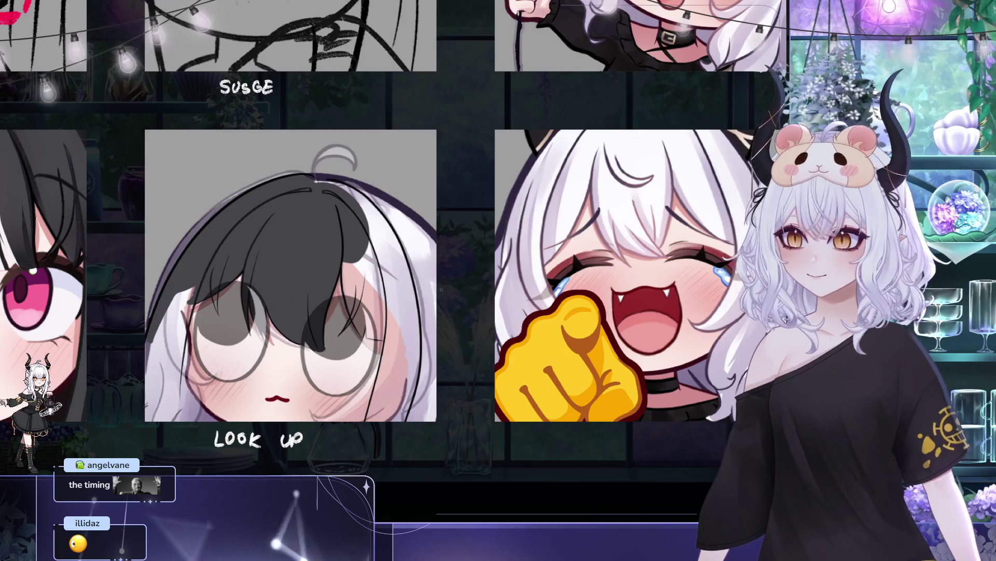
left_click(317, 235)
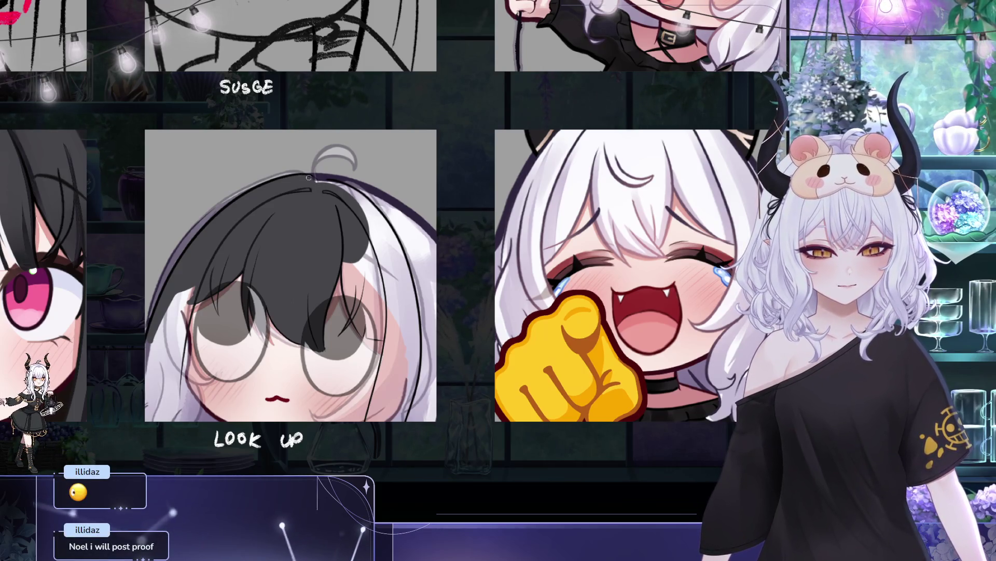
mouse_move(322, 185)
left_mouse_down()
mouse_move(422, 232)
mouse_move(383, 196)
left_mouse_up()
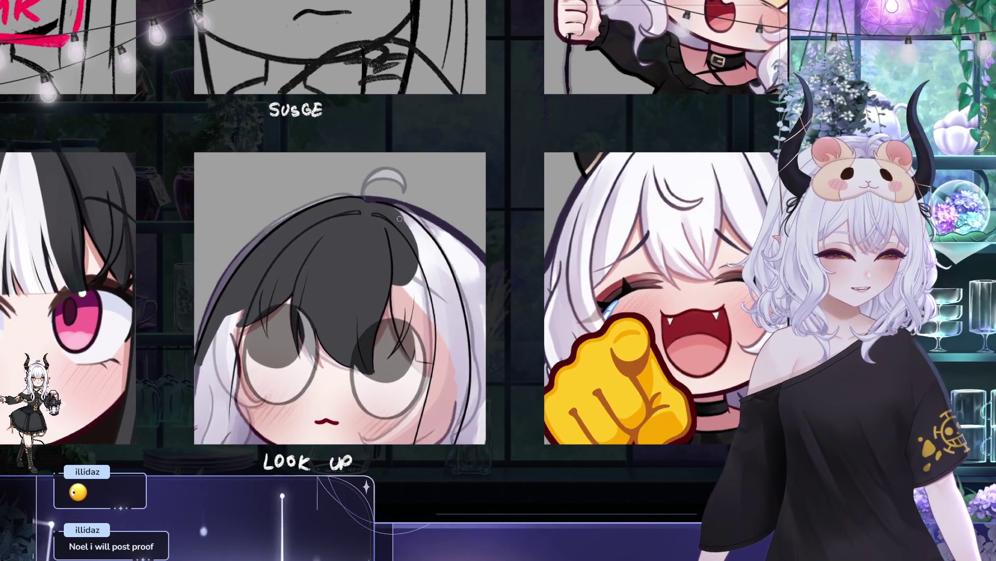
mouse_move(213, 335)
left_mouse_down()
mouse_move(259, 275)
mouse_move(259, 254)
mouse_move(268, 262)
mouse_move(280, 218)
mouse_move(264, 356)
mouse_move(286, 244)
mouse_move(344, 162)
left_mouse_up()
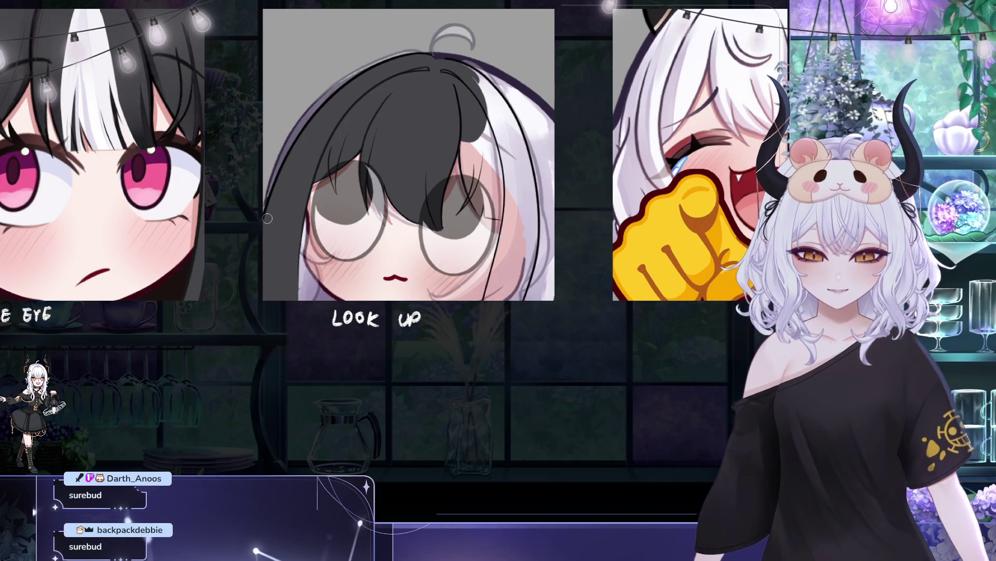
left_click_drag(308, 202, 293, 222)
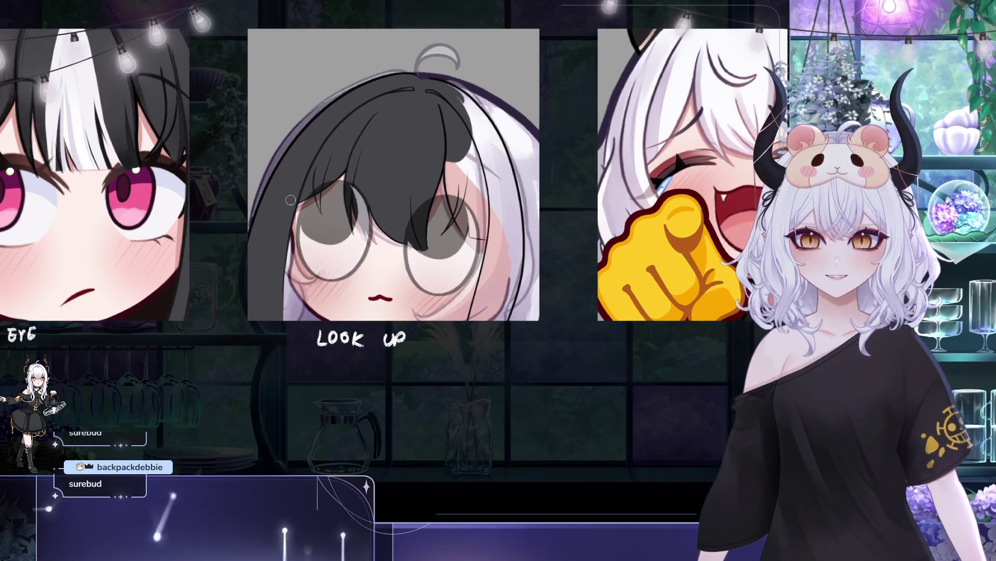
left_click_drag(448, 145, 330, 172)
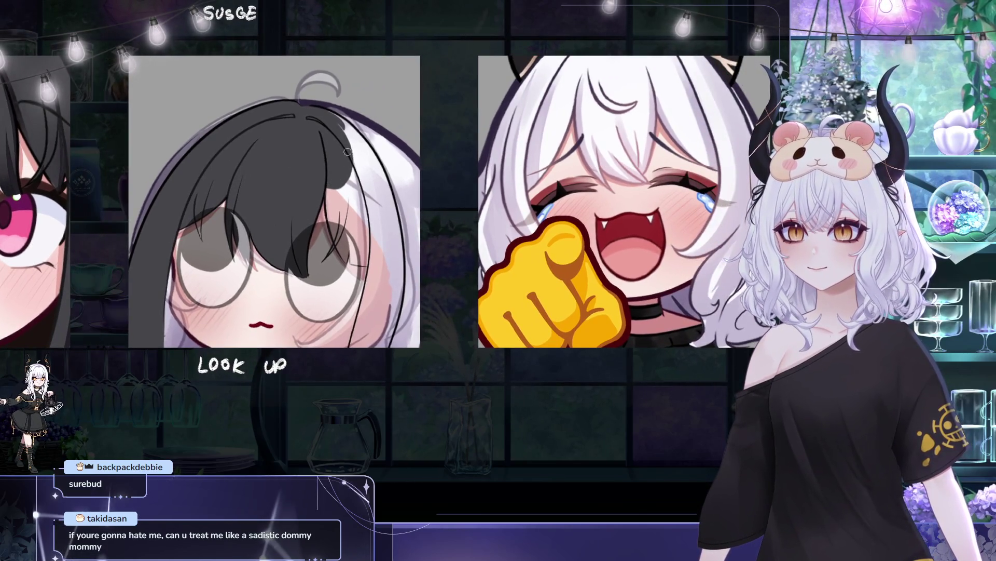
left_click_drag(395, 199, 368, 195)
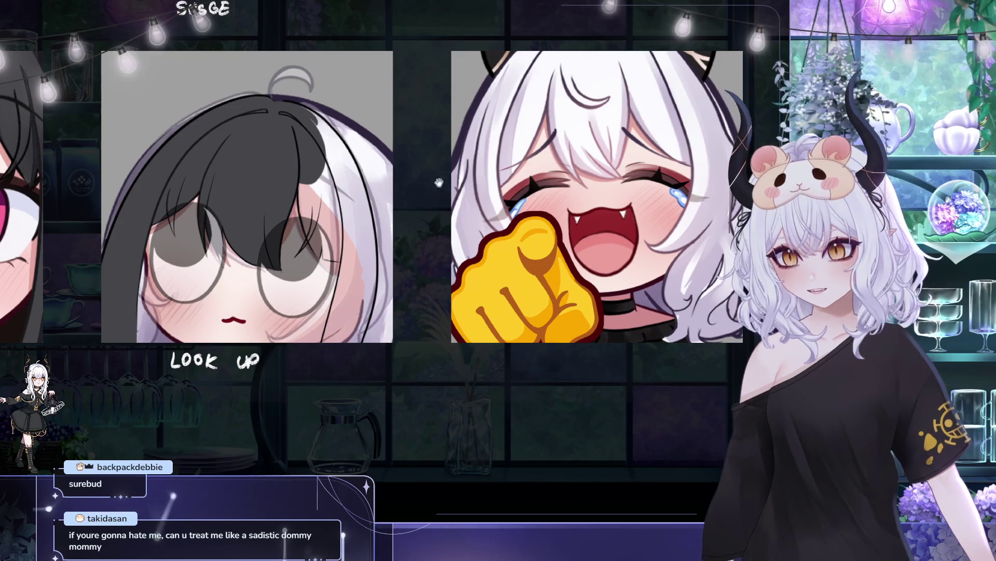
left_click_drag(466, 159, 471, 144)
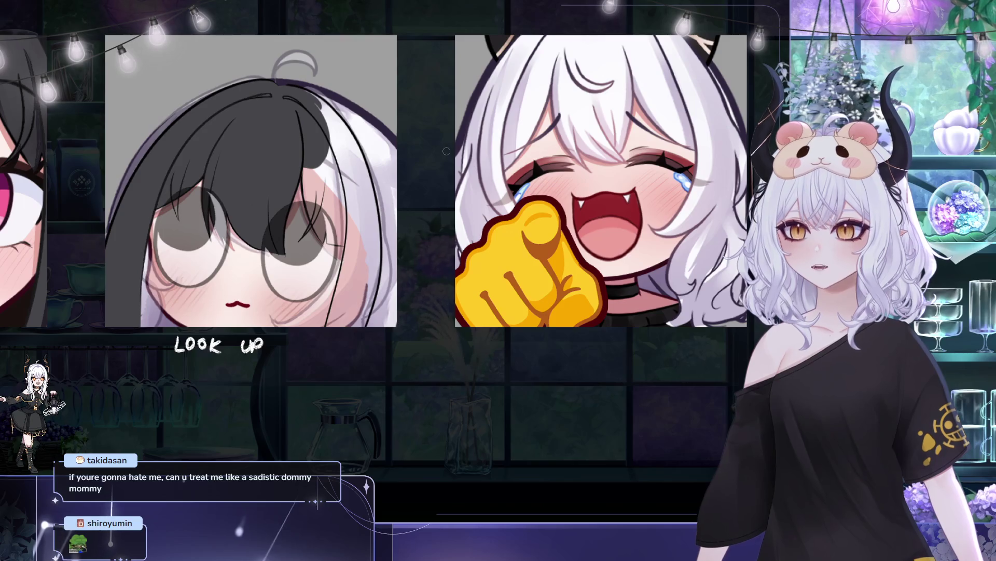
left_click_drag(447, 151, 453, 207)
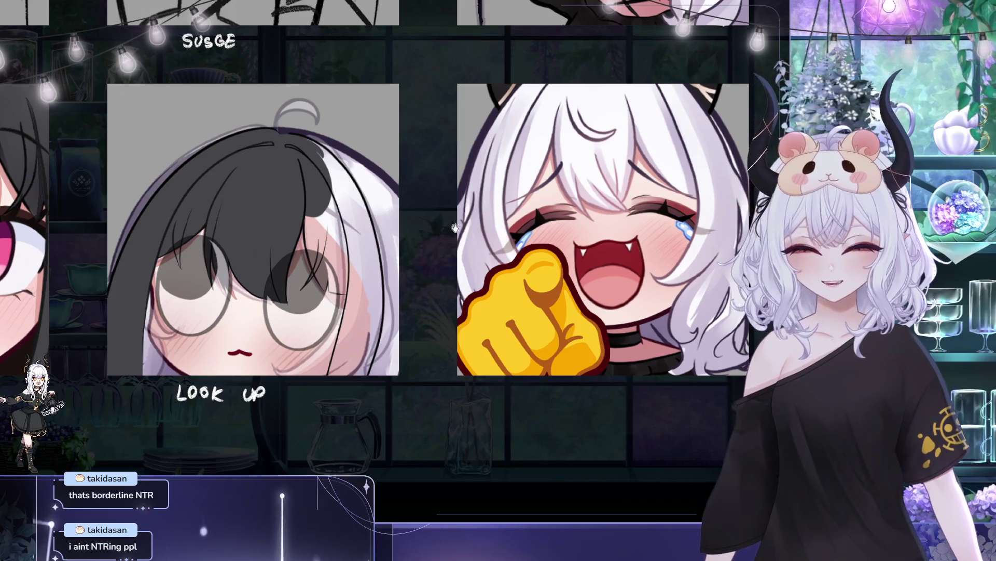
- Frame LOOK UP's right side and paint the first dark grey stroke over the white hair
scroll(275, 188, "right", 1)
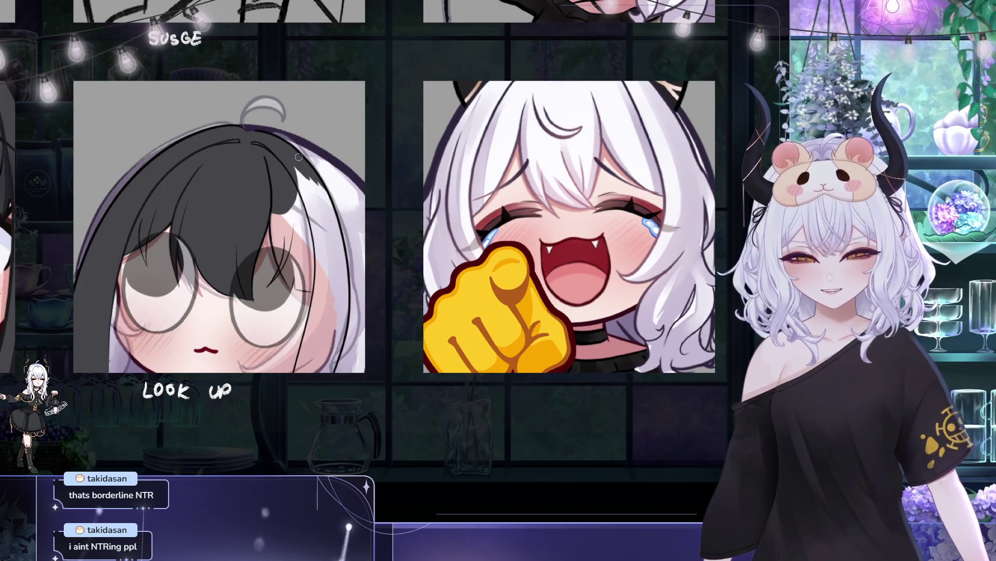
left_click_drag(242, 156, 279, 108)
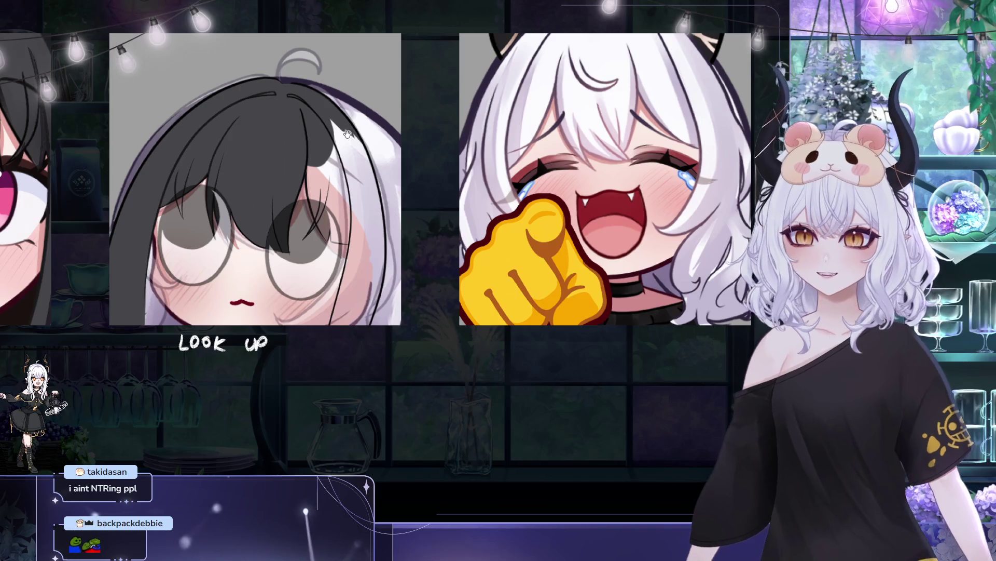
left_click_drag(310, 147, 277, 153)
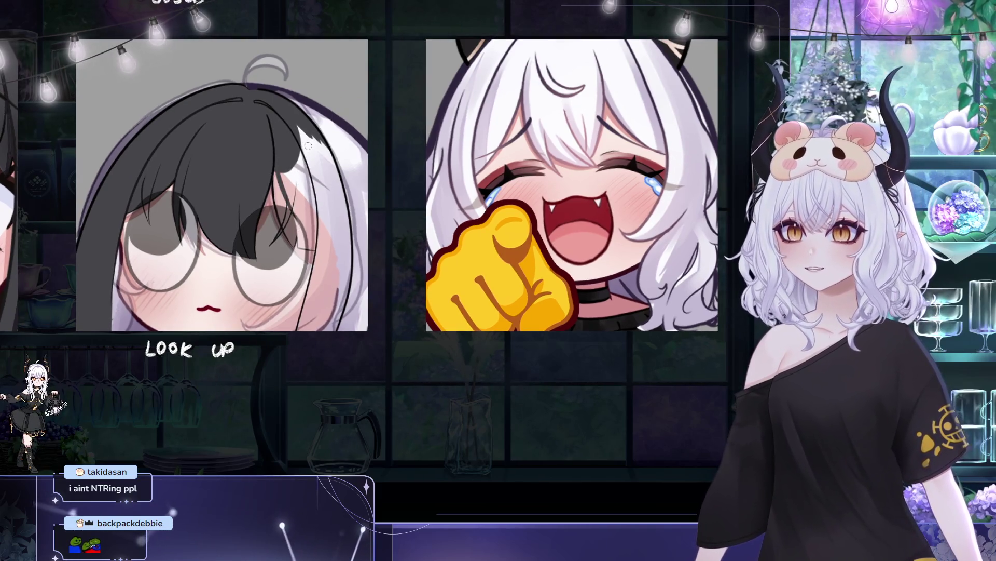
left_click_drag(340, 165, 249, 190)
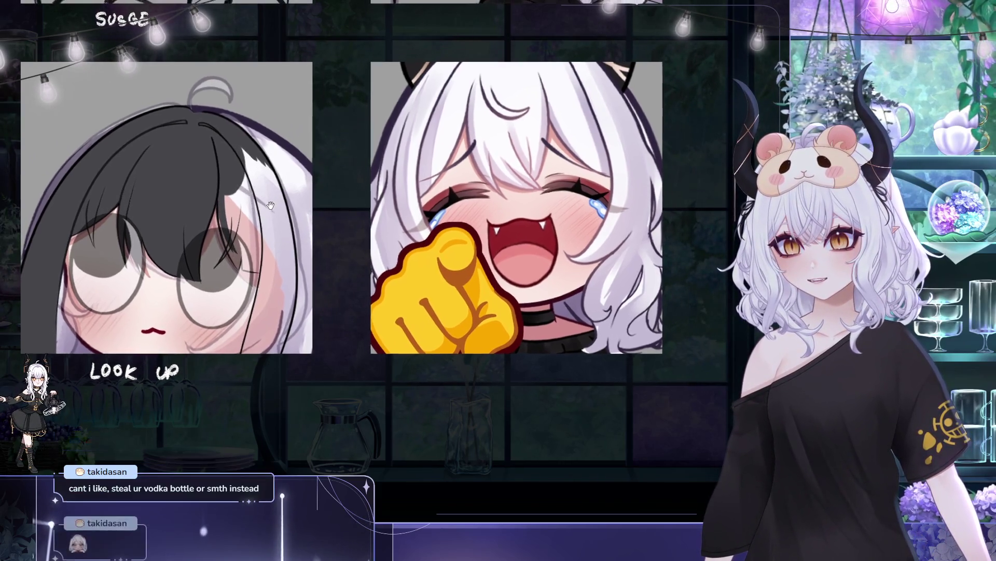
scroll(254, 201, "right", 1)
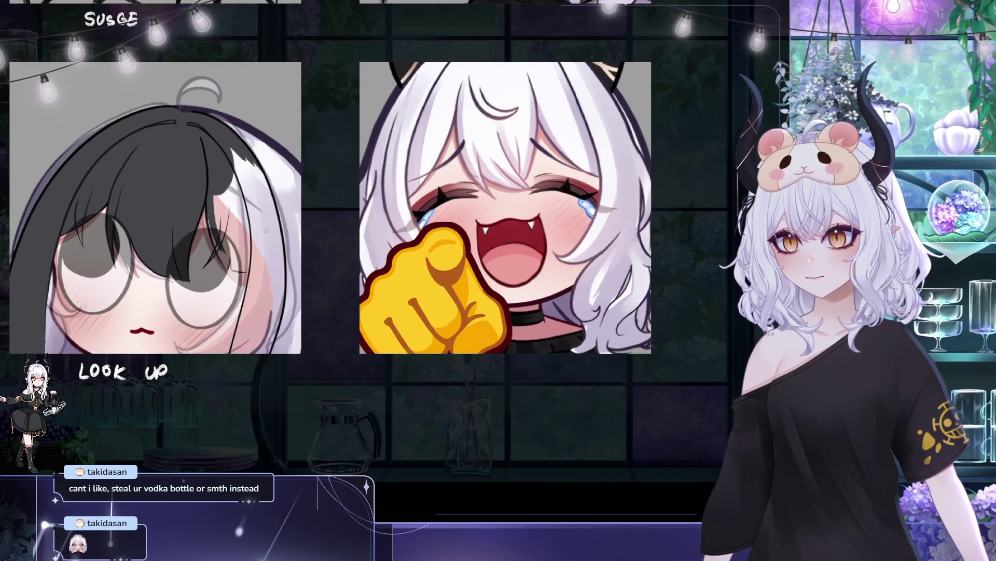
mouse_move(219, 188)
left_mouse_down()
mouse_move(233, 244)
mouse_move(244, 177)
mouse_move(254, 229)
mouse_move(262, 213)
left_mouse_up()
mouse_move(290, 145)
left_mouse_down()
mouse_move(314, 151)
mouse_move(227, 130)
mouse_move(242, 197)
mouse_move(274, 154)
mouse_move(293, 151)
left_mouse_up()
- Extend dark grey strands down the right edge, covering most of the remaining white hair
left_click_drag(275, 275, 265, 202)
left_click_drag(272, 310, 268, 184)
left_click_drag(263, 305, 249, 226)
left_click_drag(274, 291, 270, 263)
left_click_drag(278, 309, 281, 236)
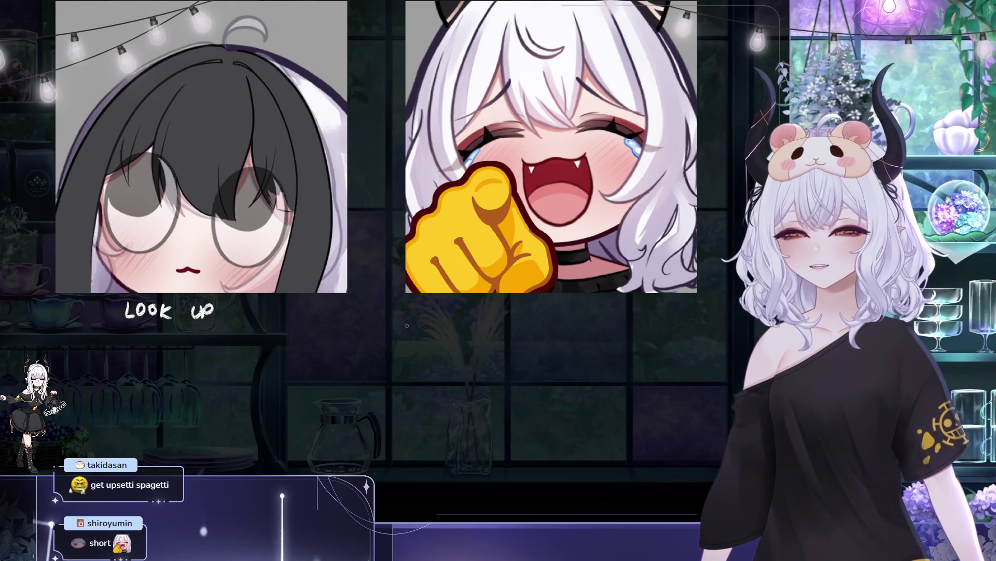
left_click_drag(407, 325, 467, 316)
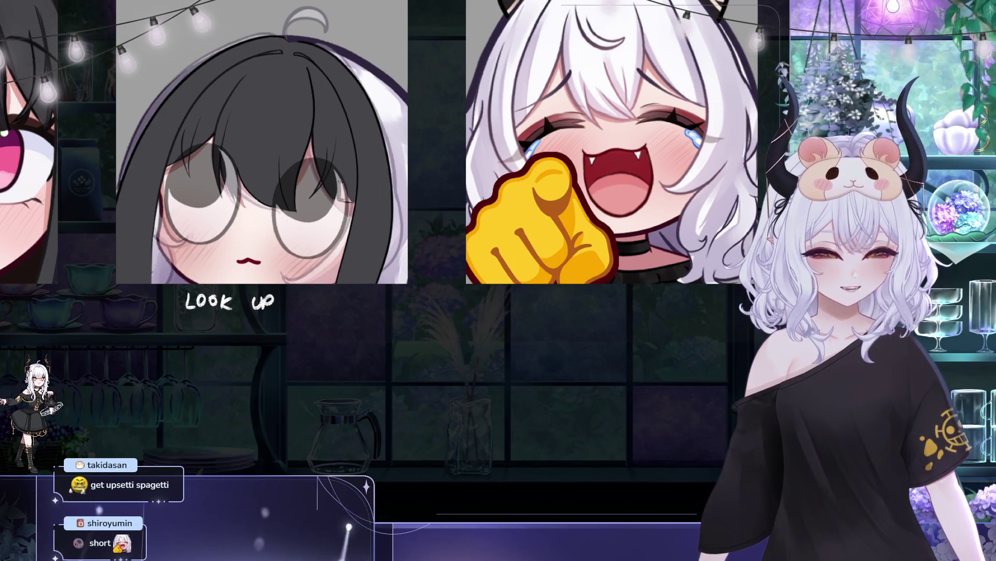
left_click_drag(340, 179, 314, 177)
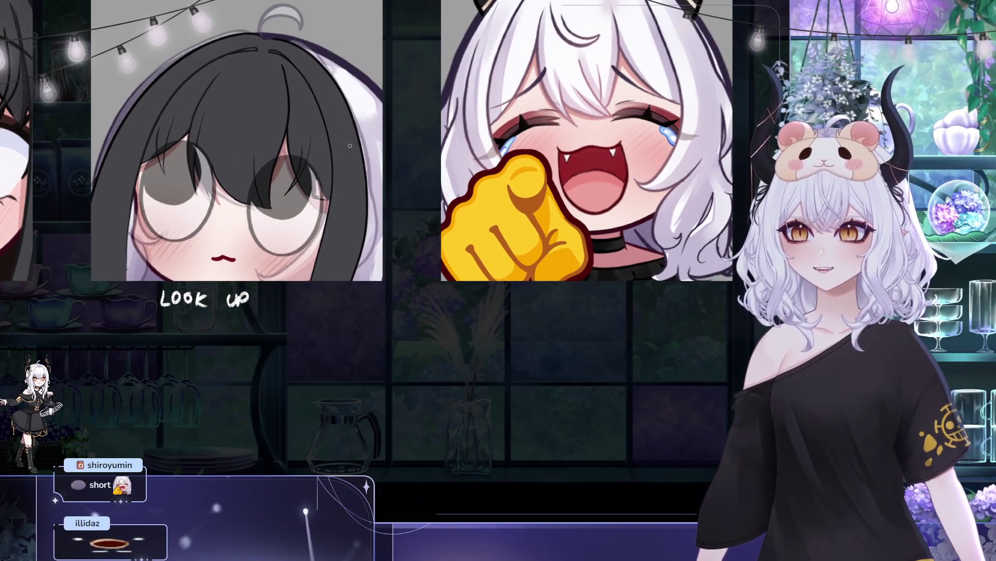
mouse_move(350, 145)
left_mouse_down()
mouse_move(720, 230)
mouse_move(682, 228)
left_mouse_up()
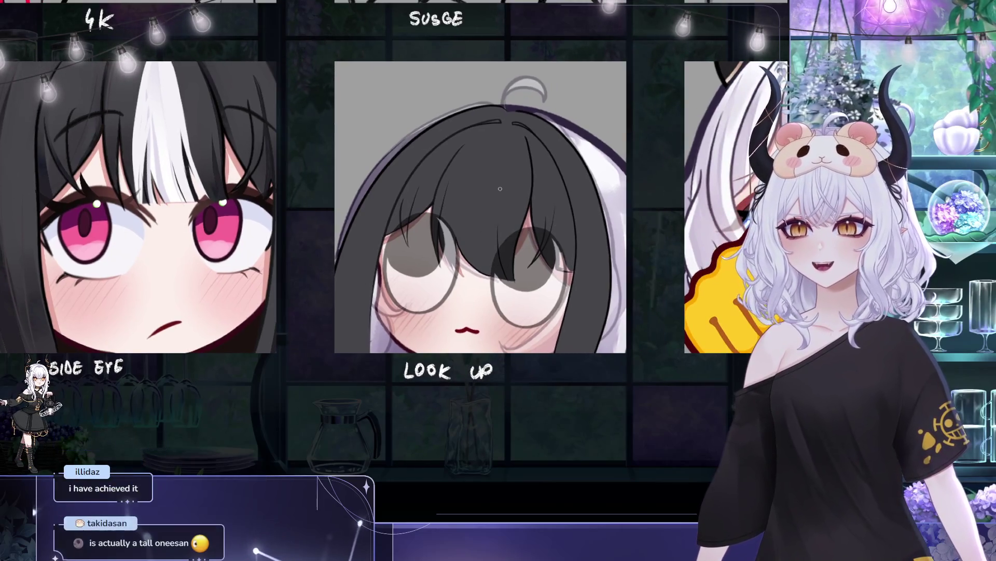
left_click_drag(502, 190, 522, 246)
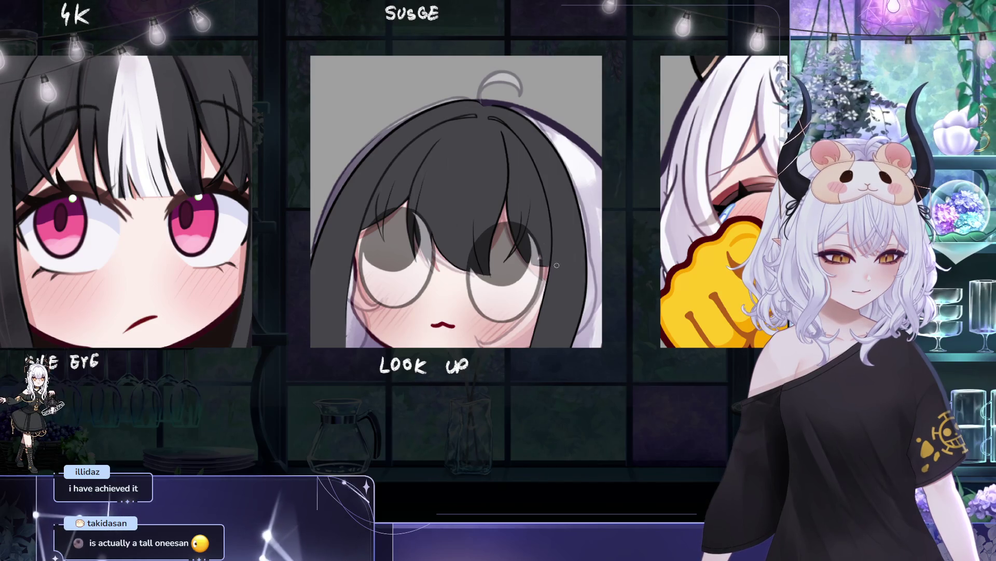
left_click_drag(557, 265, 476, 216)
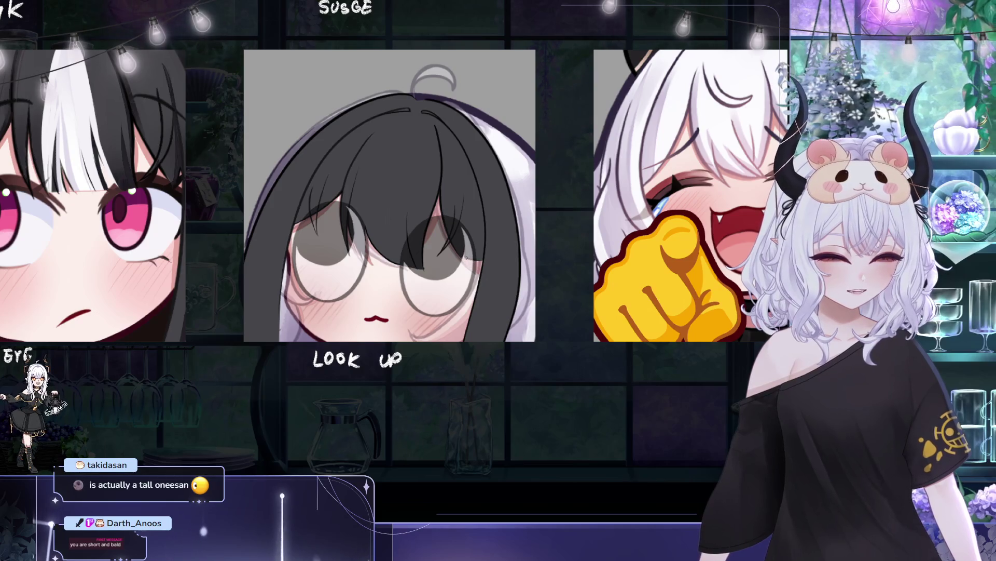
left_click_drag(484, 259, 485, 251)
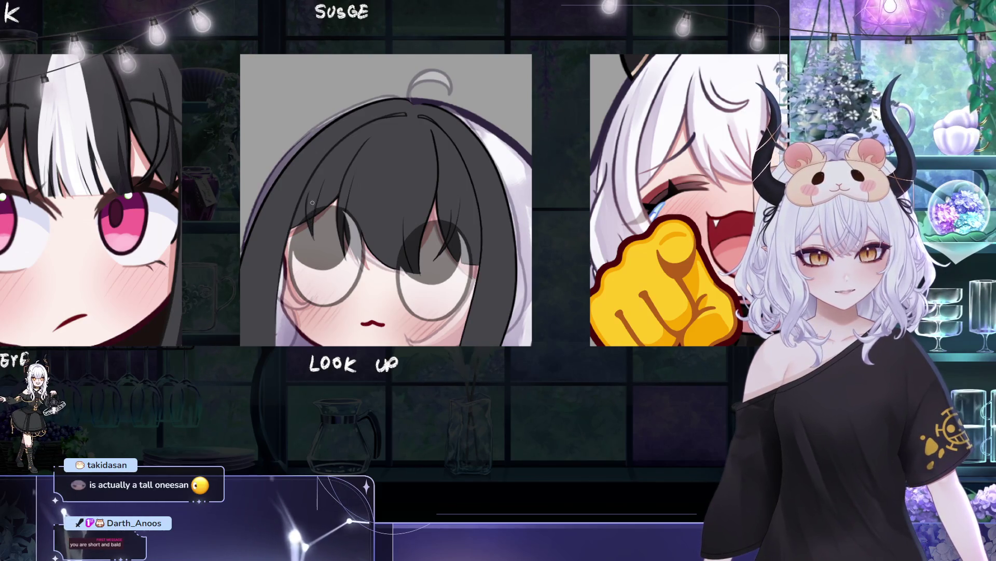
scroll(312, 209, "left", 2)
scroll(352, 109, "down", 2)
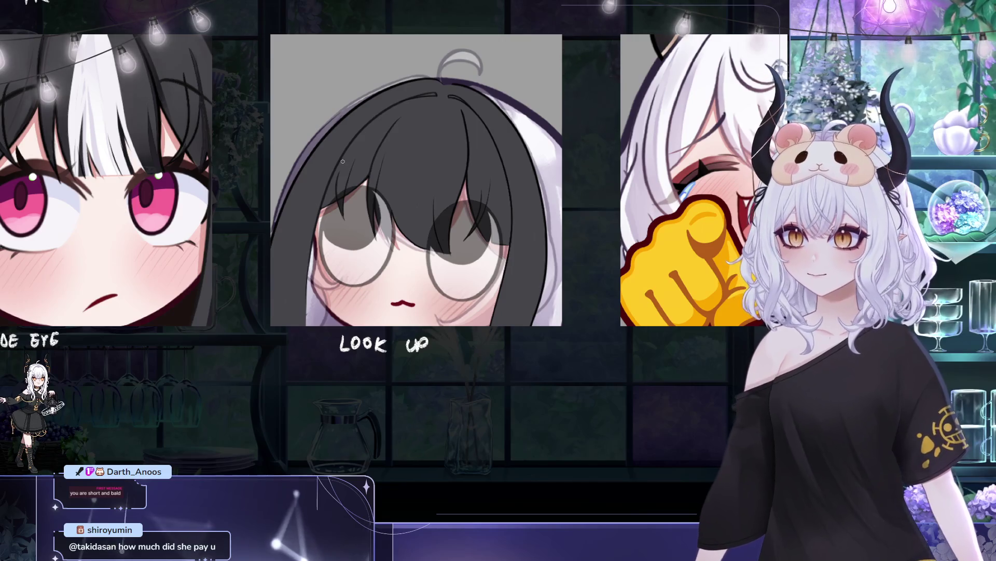
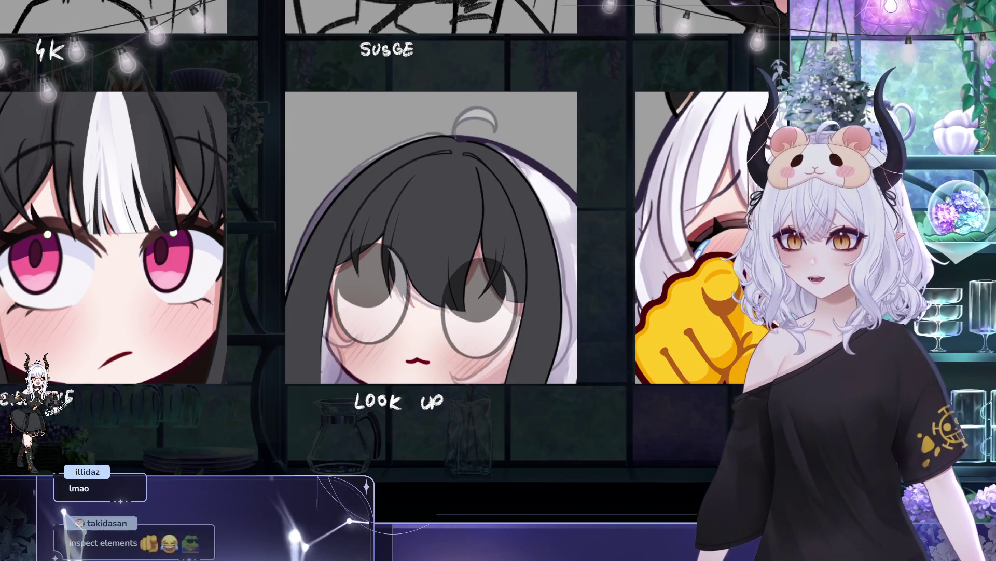
- Pan across the emote sheet to frame the LOOK UP emote
scroll(417, 140, "left", 2)
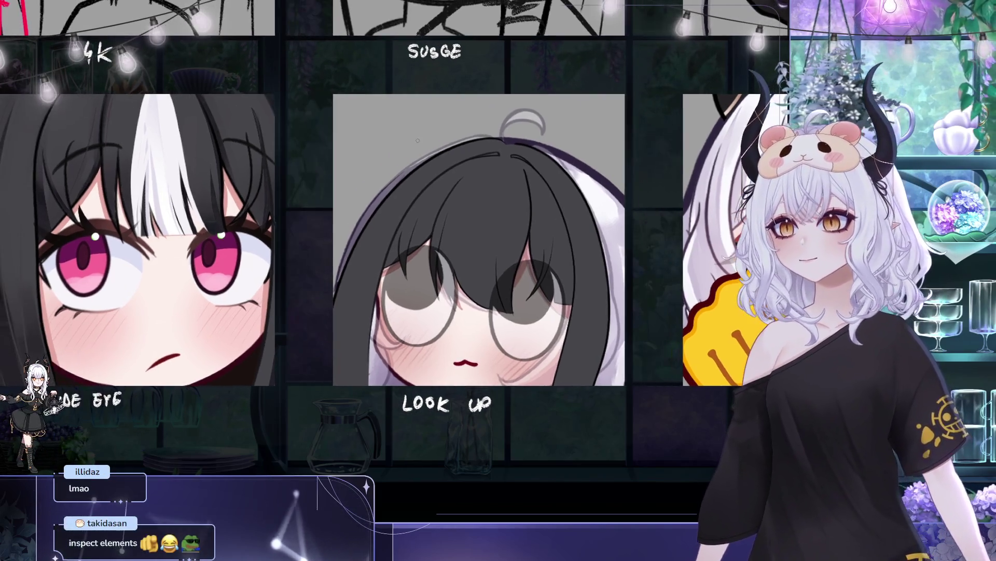
mouse_move(461, 199)
left_mouse_down()
mouse_move(421, 202)
mouse_move(409, 227)
mouse_move(335, 261)
mouse_move(340, 219)
left_mouse_up()
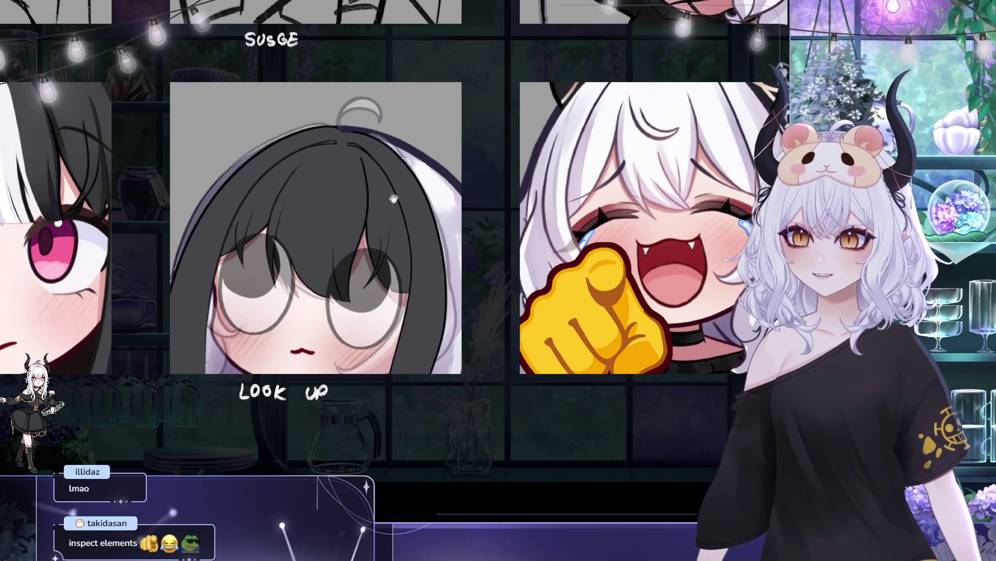
left_click_drag(392, 199, 428, 159)
left_click_drag(446, 107, 444, 102)
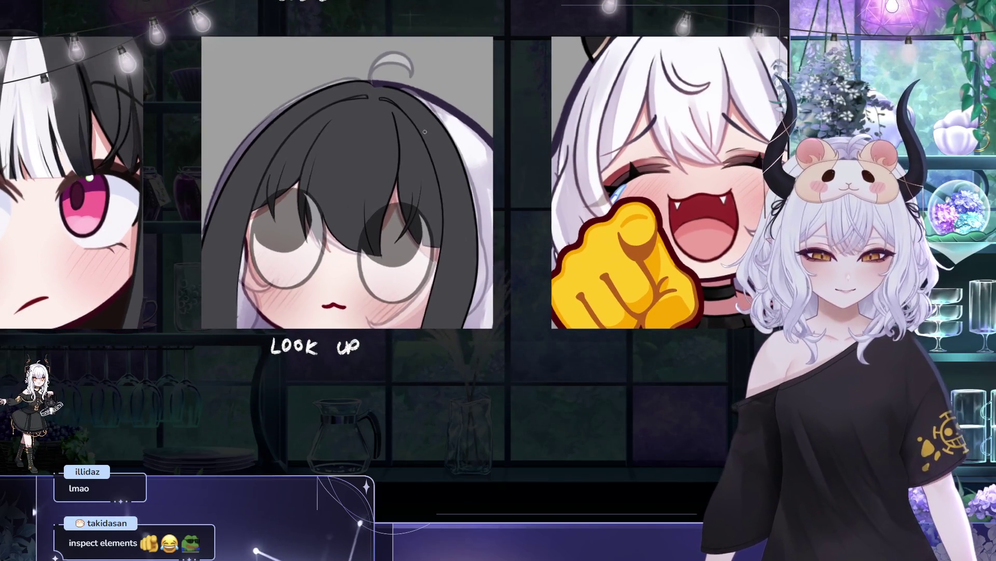
left_click_drag(397, 245, 406, 260)
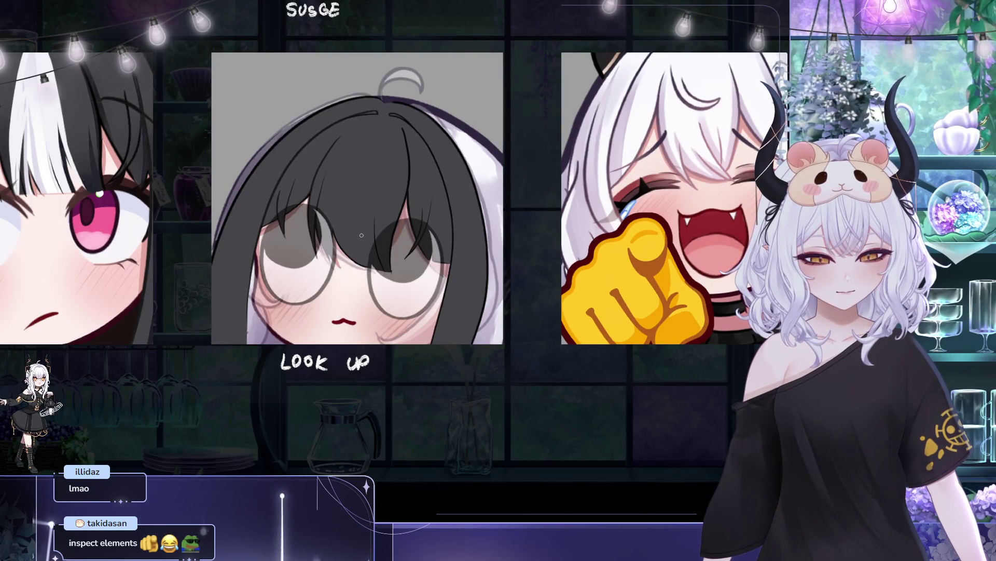
left_click_drag(381, 213, 383, 236)
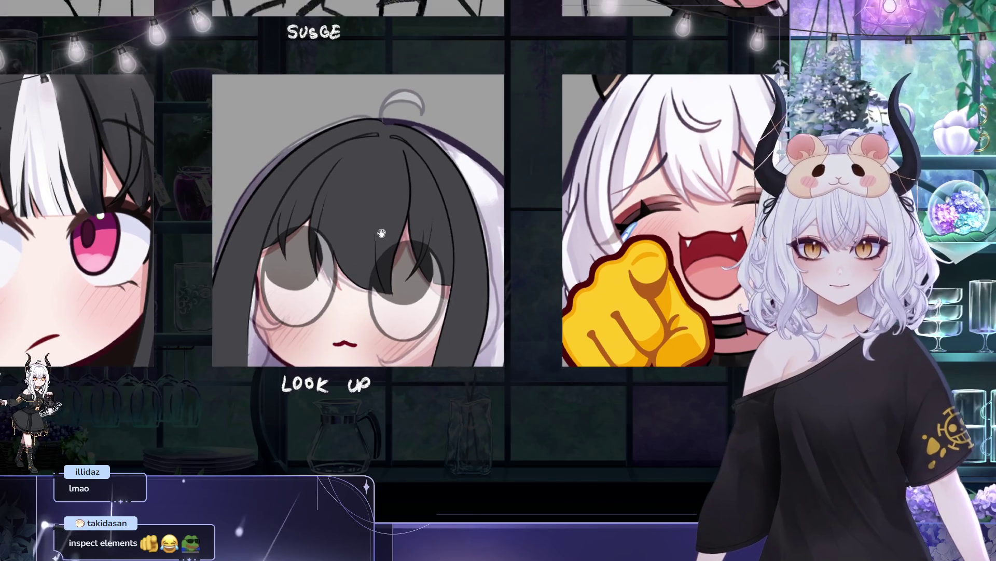
left_click_drag(410, 192, 401, 218)
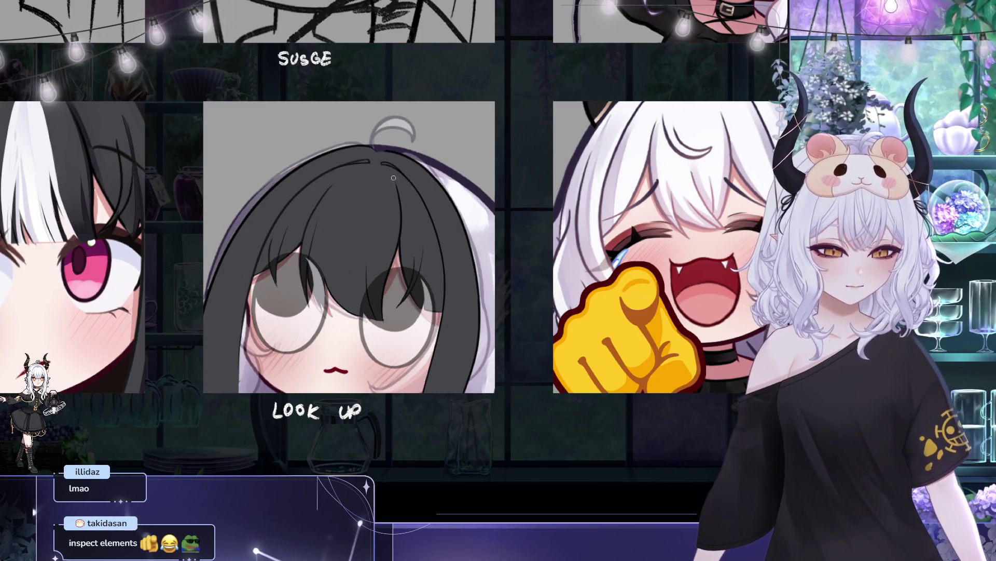
left_click_drag(407, 188, 411, 222)
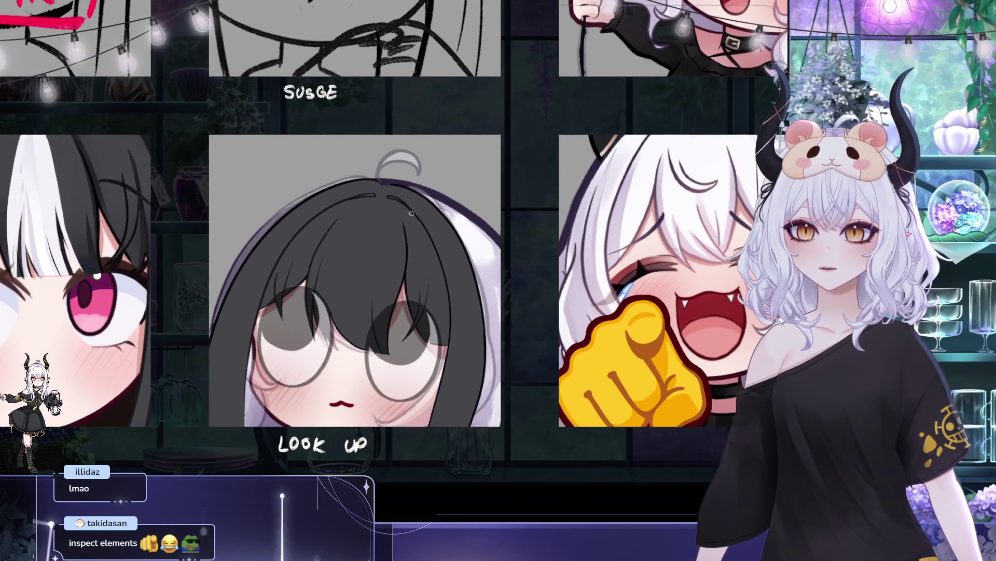
left_click_drag(423, 202, 414, 206)
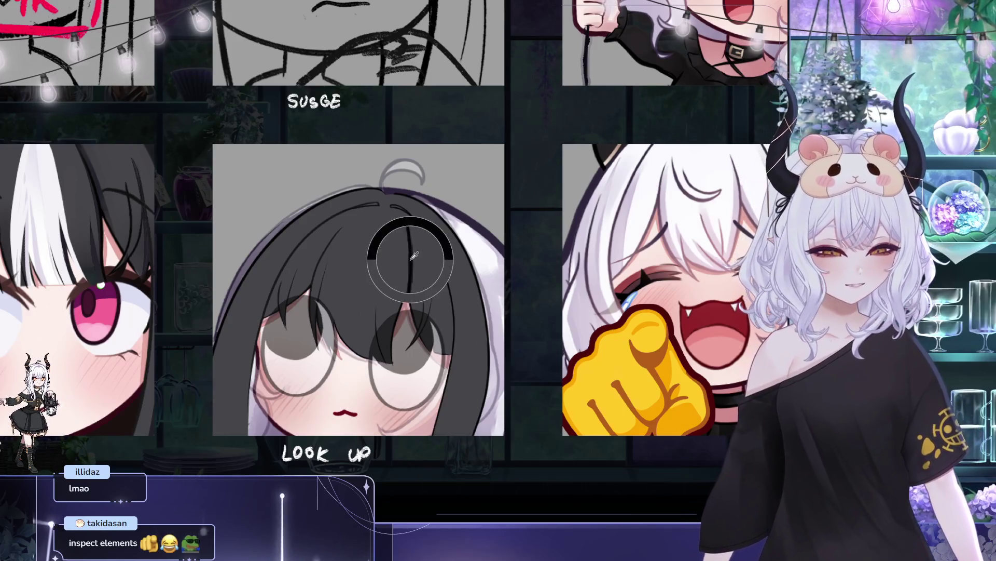
left_click_drag(398, 261, 417, 280)
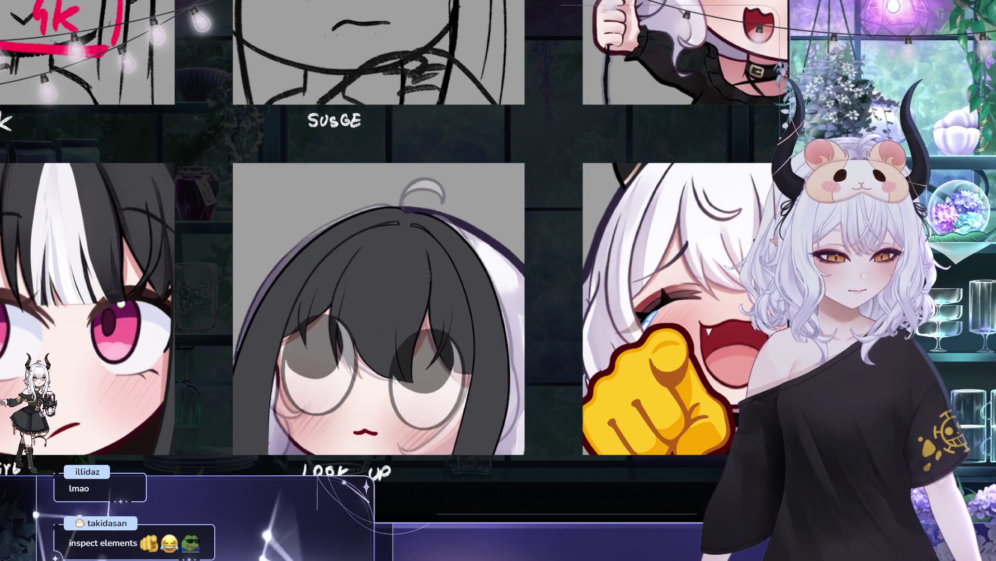
- With a larger brush, paint a tapered white streak down the LOOK UP girl's black fringe
key("bracketright")
left_click_drag(363, 251, 373, 238)
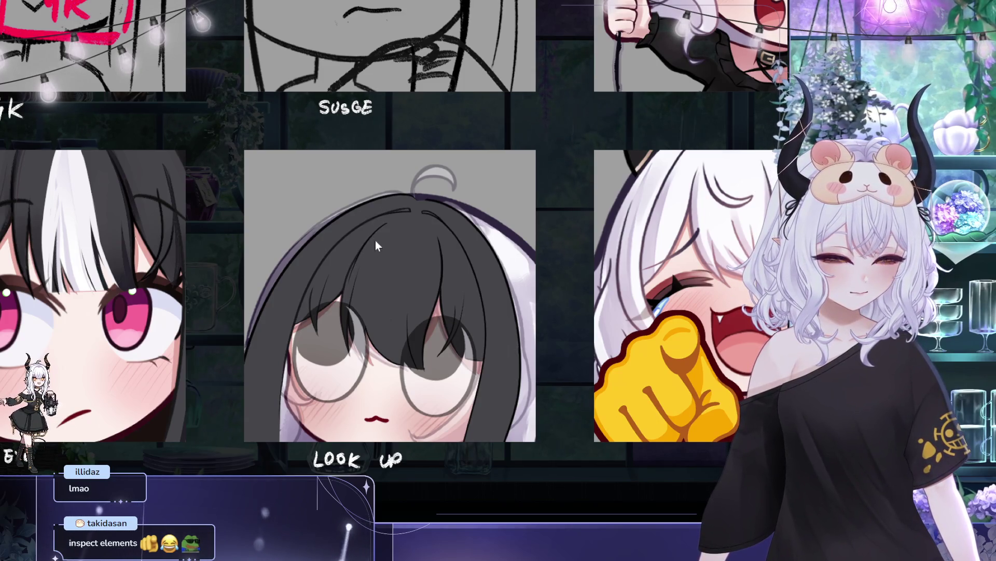
mouse_move(494, 206)
left_mouse_down()
mouse_move(520, 188)
mouse_move(472, 211)
left_mouse_up()
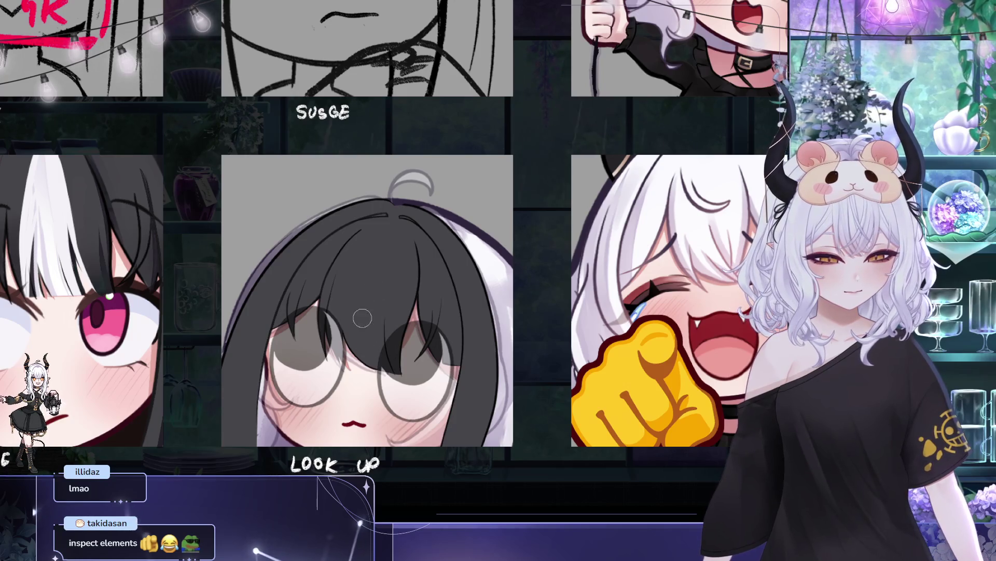
left_click_drag(429, 259, 479, 257)
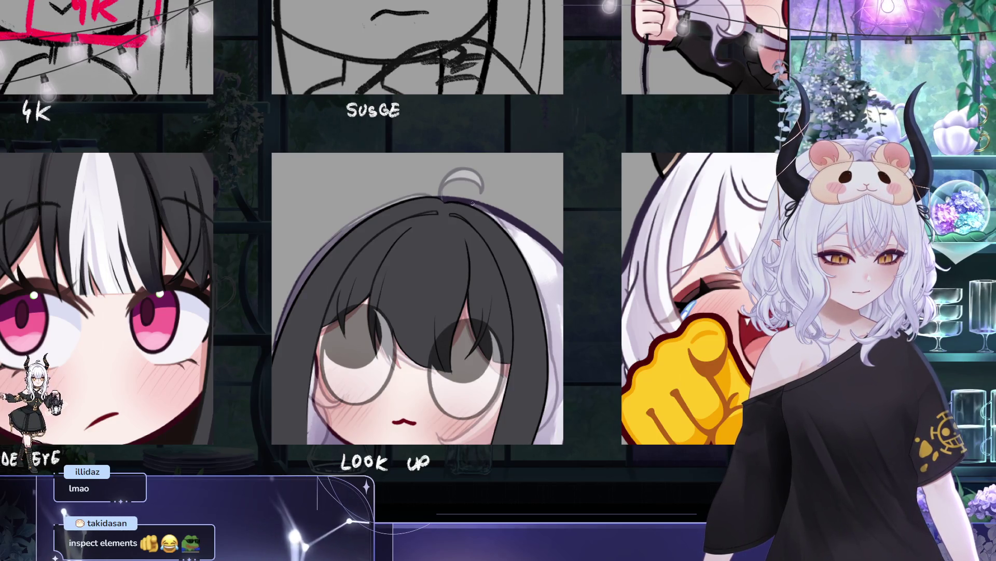
left_click_drag(471, 204, 507, 173)
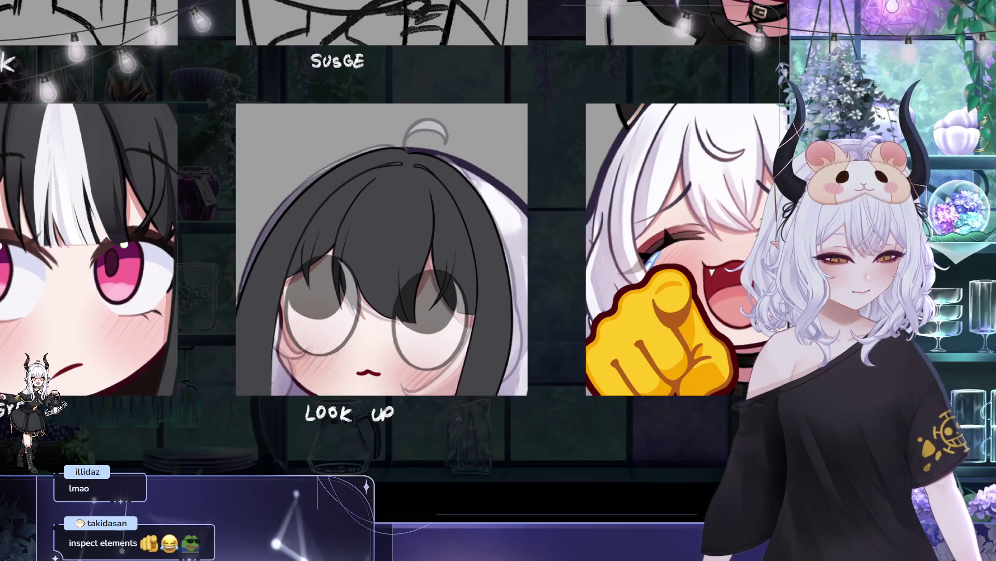
left_click_drag(534, 424, 624, 456)
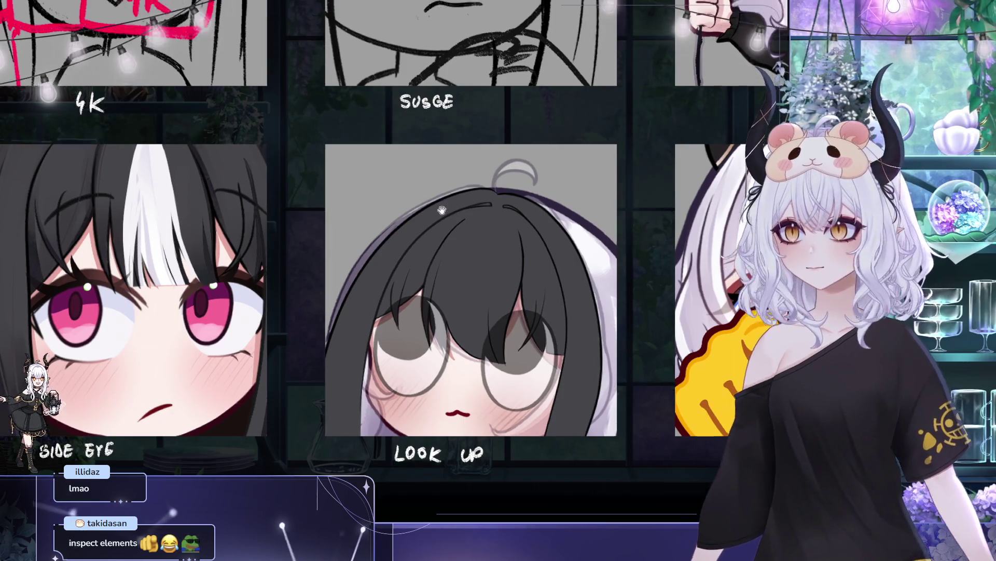
left_click_drag(435, 195, 392, 222)
left_click_drag(410, 337, 418, 273)
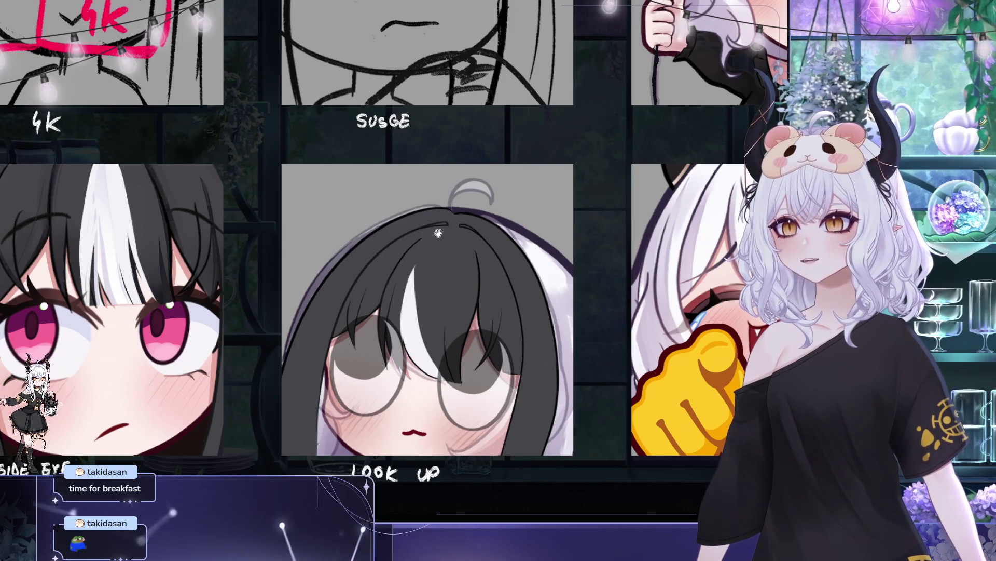
left_click_drag(450, 276, 456, 279)
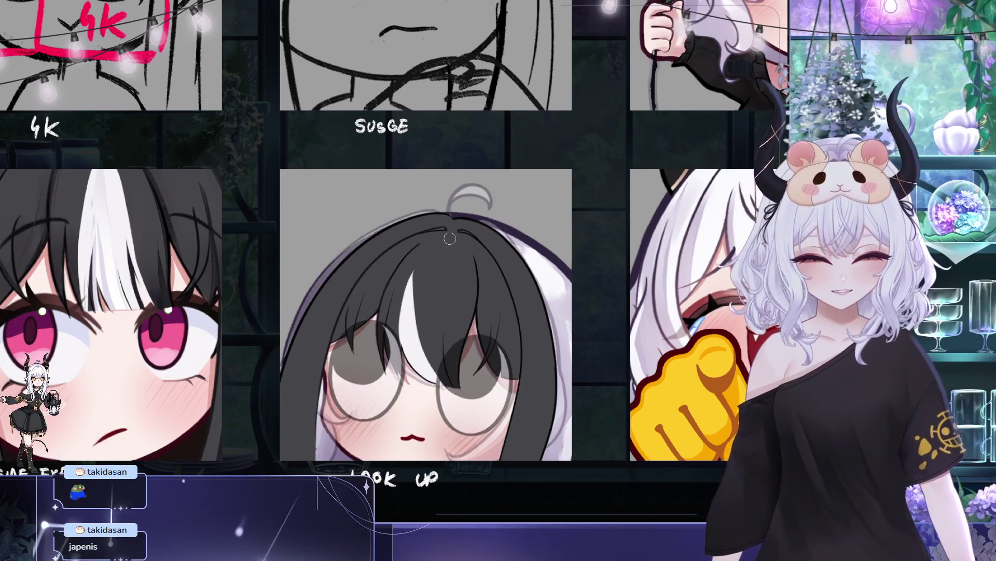
- Paint a white stroke from the crown down into the streak, redoing the first attempt
left_click_drag(441, 249, 428, 363)
key("ctrl+z")
left_click_drag(449, 237, 440, 304)
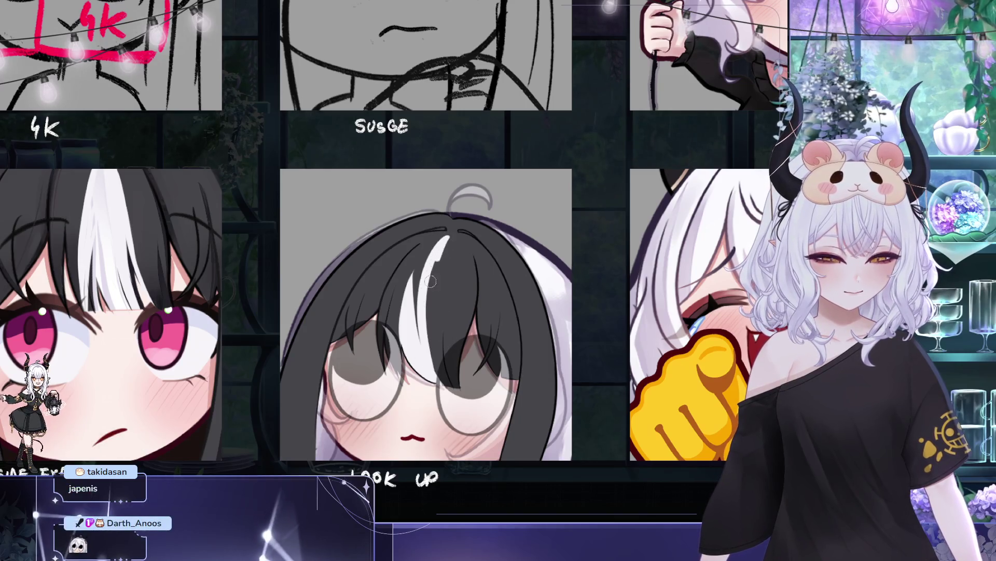
- Pan around the sheet to compare the extended streak with neighbouring emotes
left_click_drag(449, 267, 432, 270)
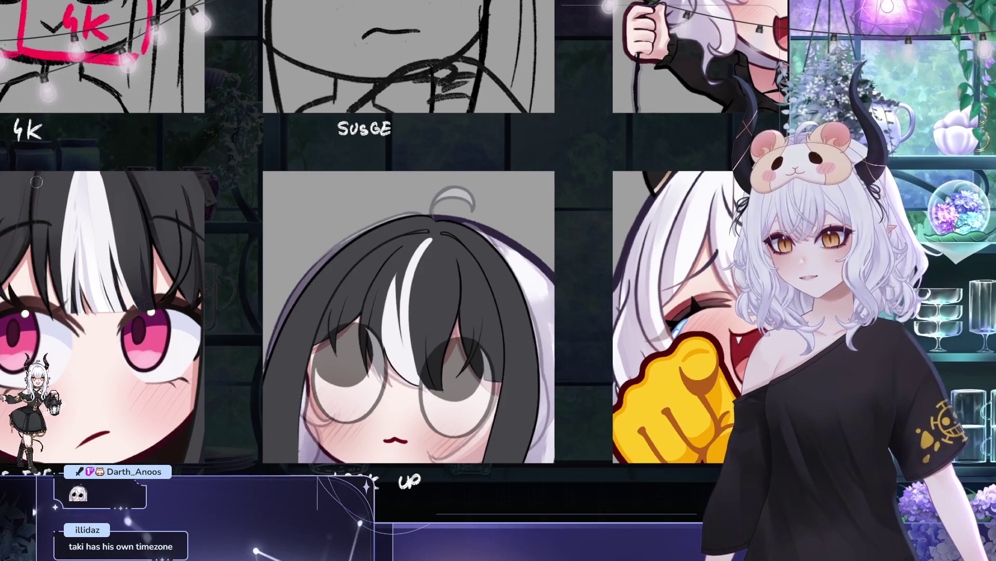
left_click_drag(435, 201, 393, 198)
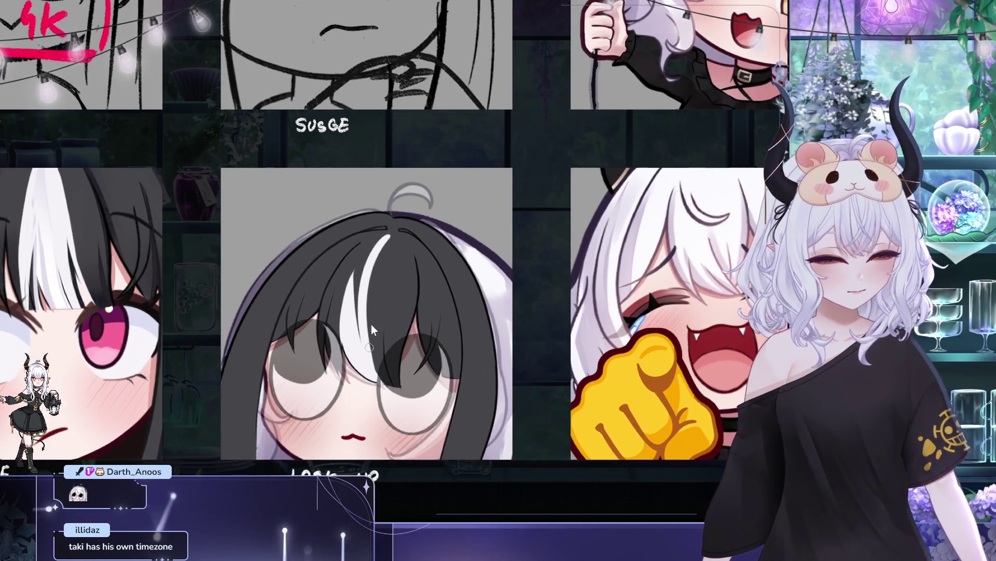
mouse_move(424, 246)
left_mouse_down()
mouse_move(373, 198)
mouse_move(379, 219)
mouse_move(377, 206)
mouse_move(408, 215)
left_mouse_up()
mouse_move(389, 306)
left_mouse_down()
mouse_move(392, 271)
mouse_move(395, 286)
left_mouse_up()
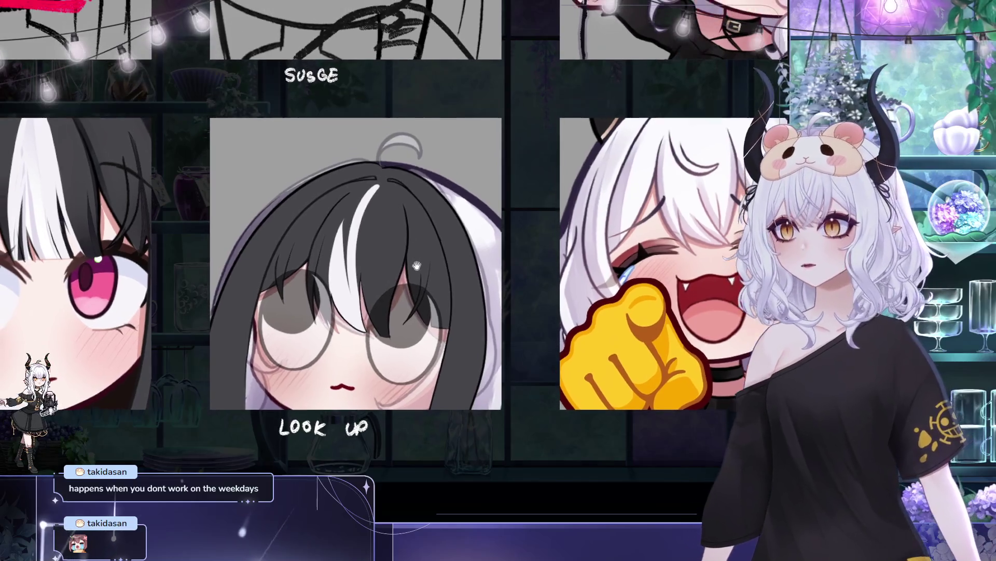
left_click_drag(364, 199, 367, 210)
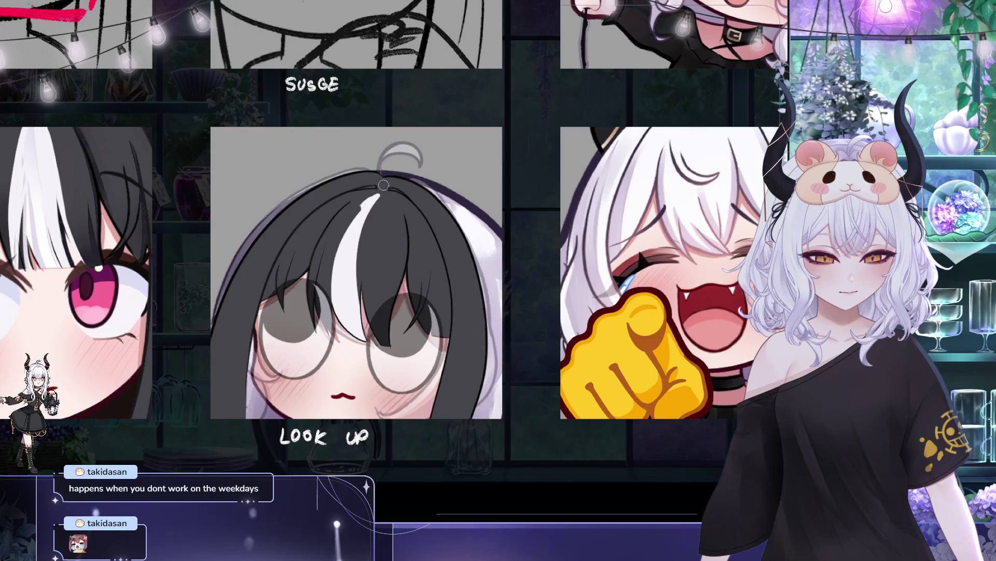
scroll(345, 220, "right", 1)
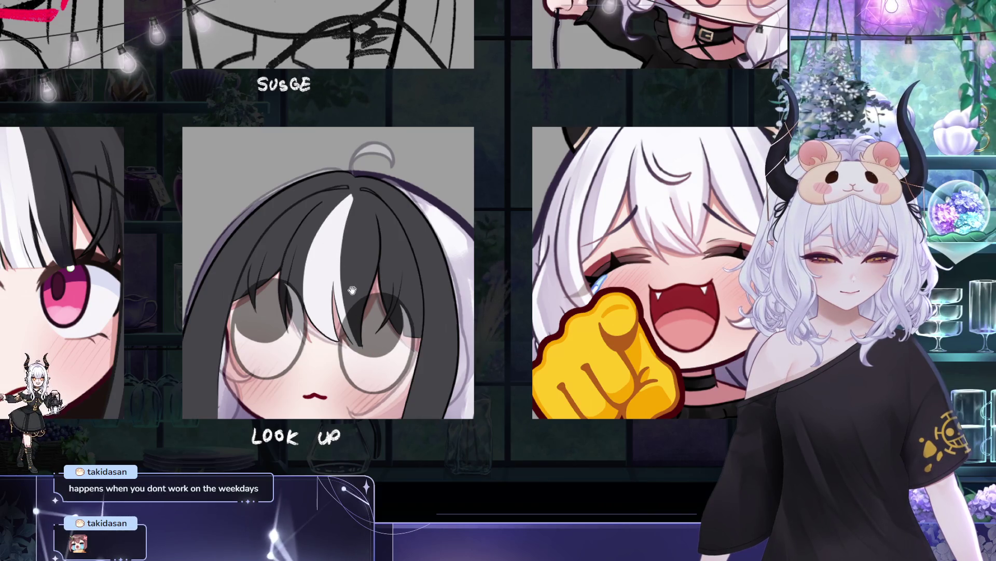
scroll(371, 333, "up", 1)
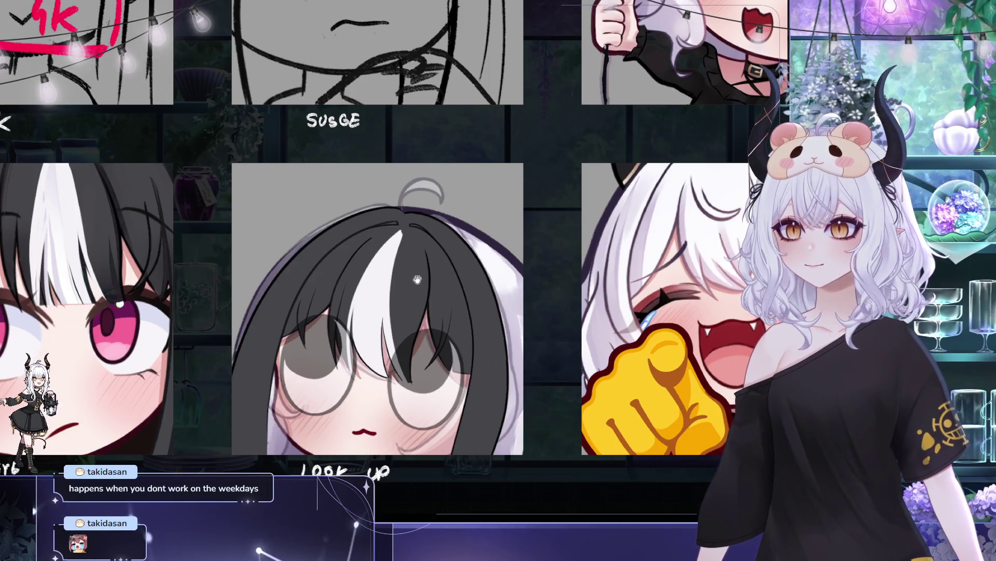
- Pan around the sheet comparing the LOOK UP hair streak with the SIDE EYE emote
left_click_drag(414, 283, 377, 273)
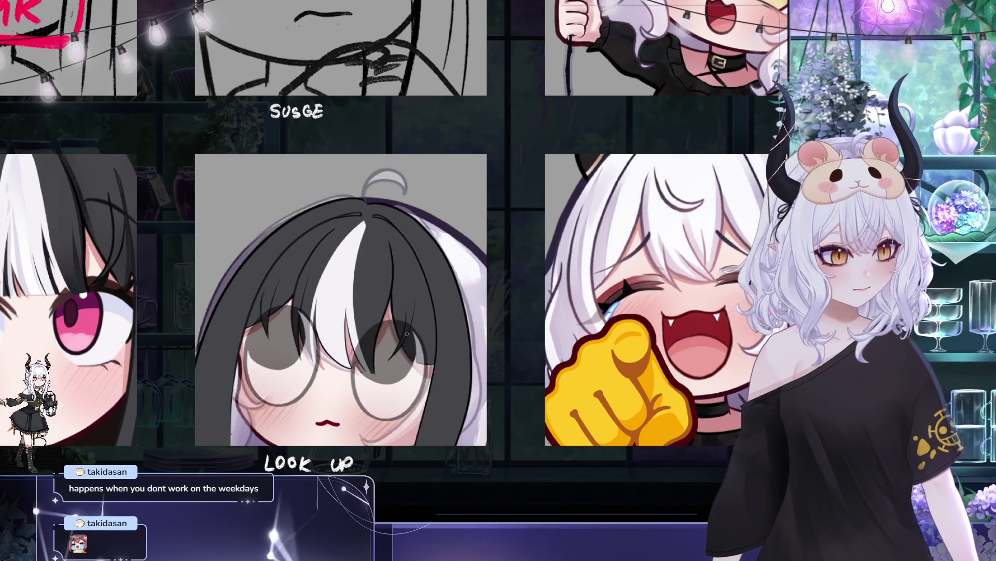
left_click_drag(373, 344, 416, 360)
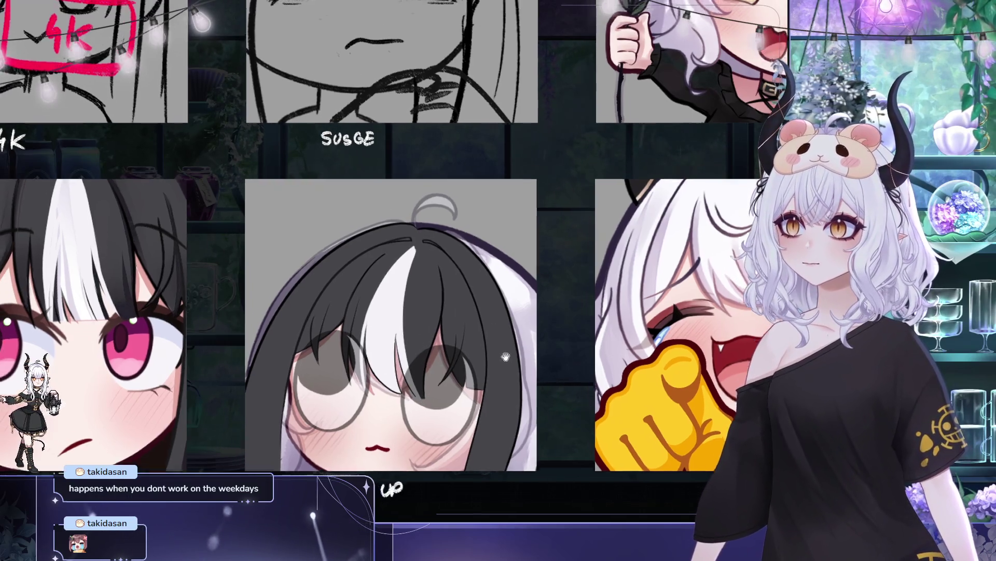
mouse_move(551, 257)
left_mouse_down()
mouse_move(567, 273)
mouse_move(514, 261)
left_mouse_up()
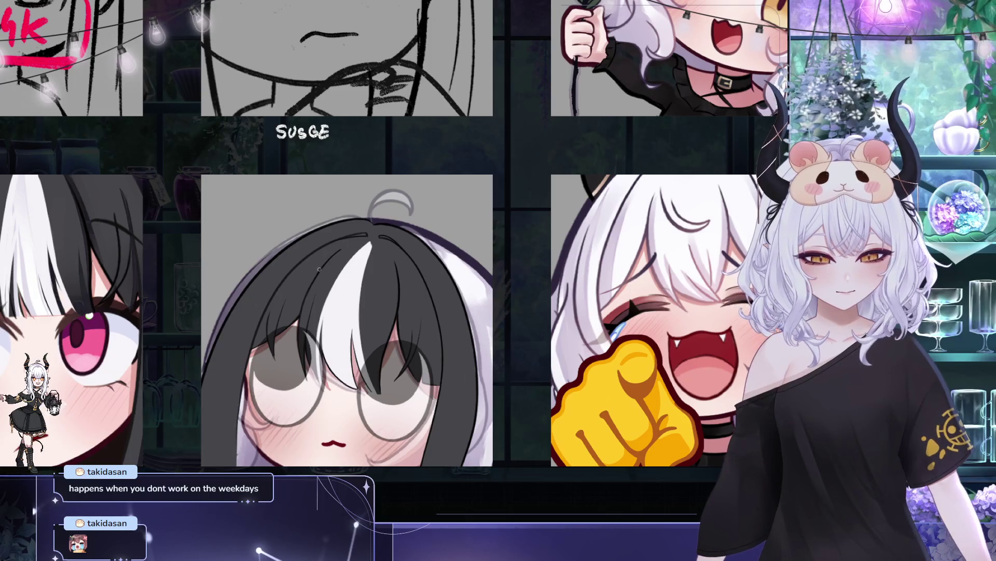
left_click_drag(351, 278, 422, 289)
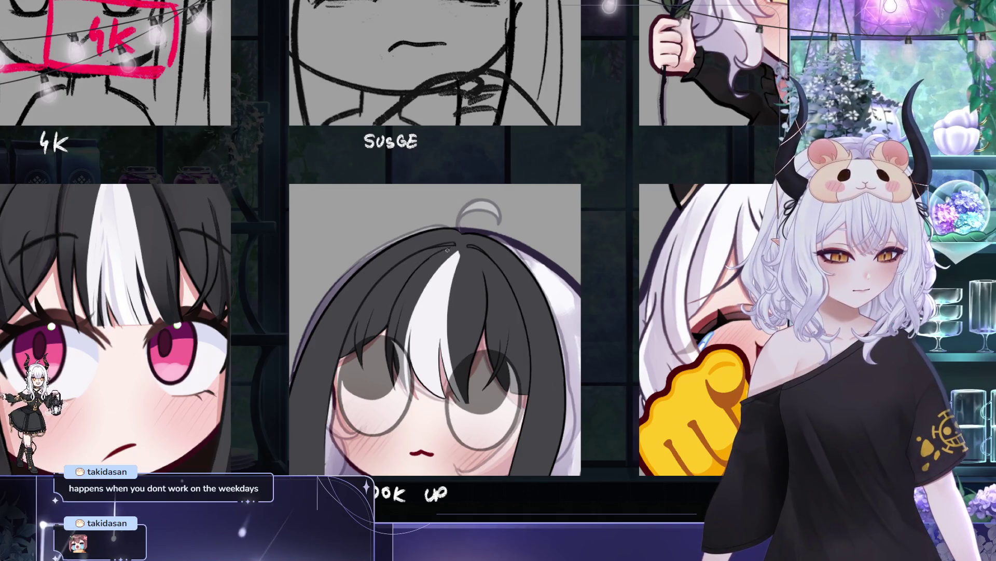
left_click_drag(425, 258, 385, 248)
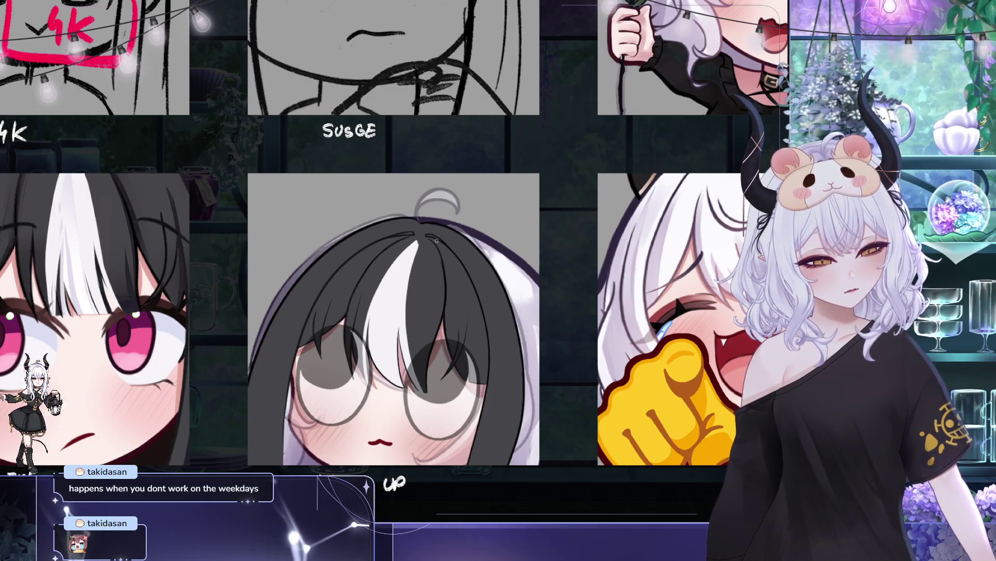
mouse_move(442, 265)
left_mouse_down()
mouse_move(463, 275)
mouse_move(487, 313)
left_mouse_up()
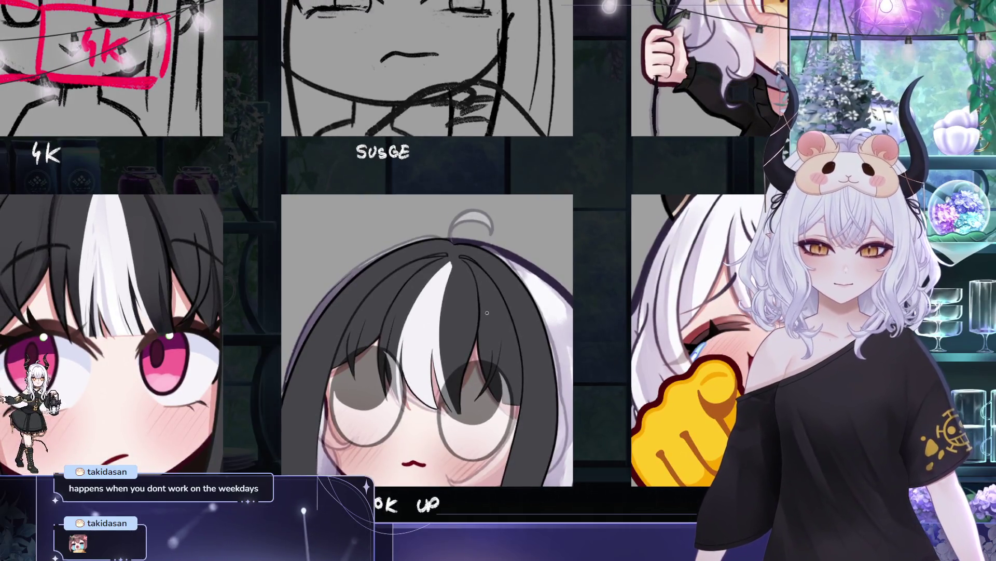
left_click_drag(562, 320, 616, 300)
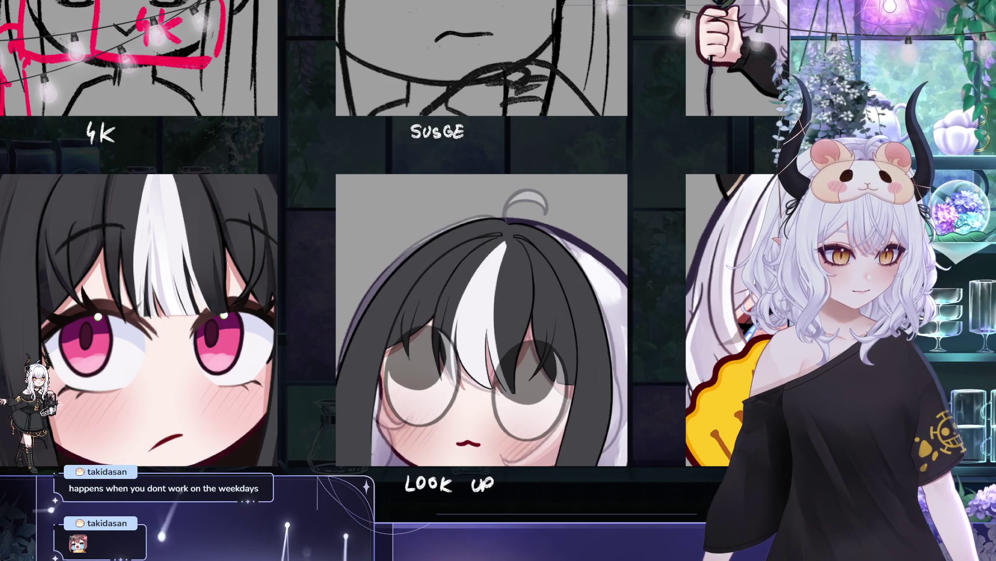
- Undo the ahoge and outer hair fill strokes, then sample the black hair colour
key("ctrl+z")
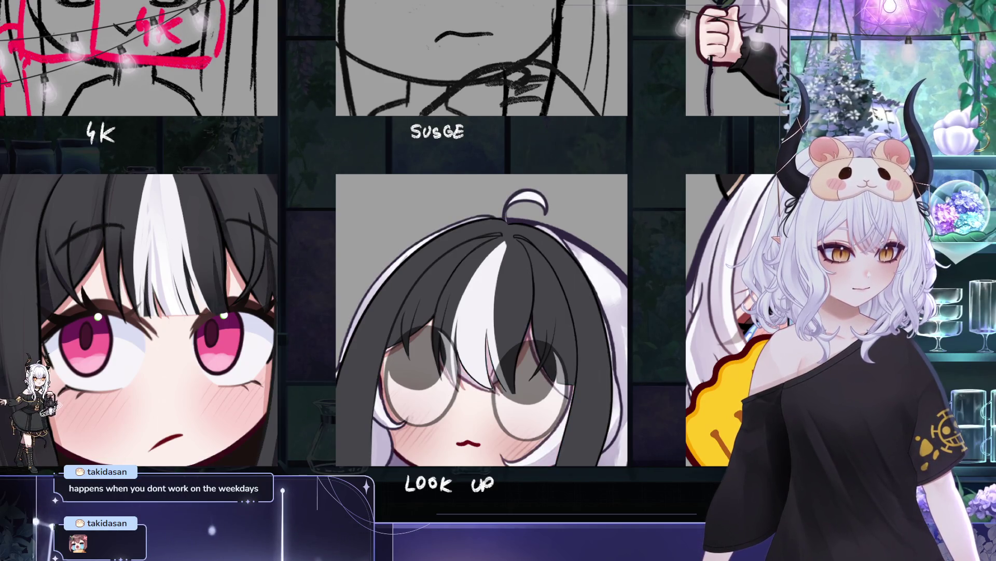
key("ctrl+z")
scroll(386, 281, "right", 2)
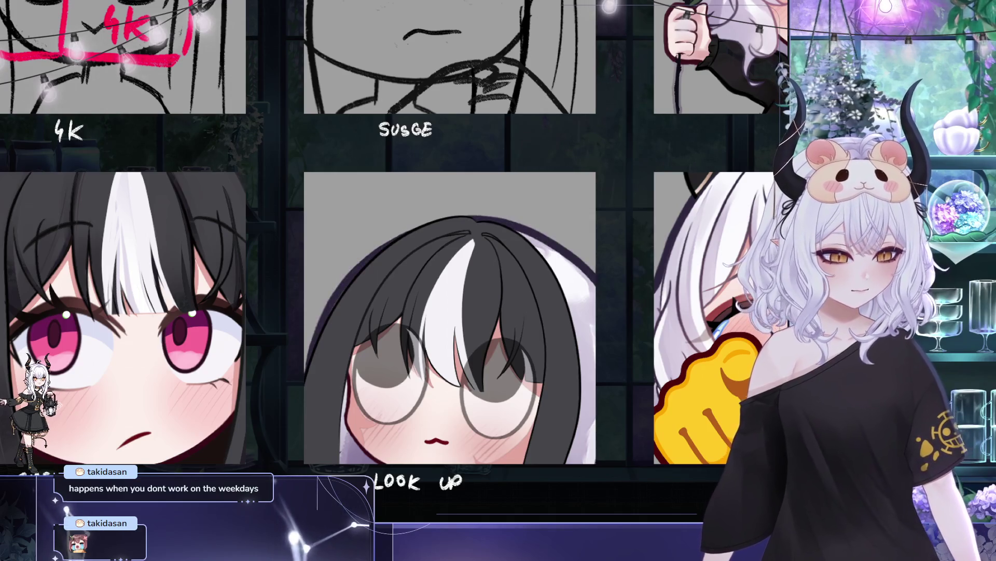
left_click(189, 222, "alt")
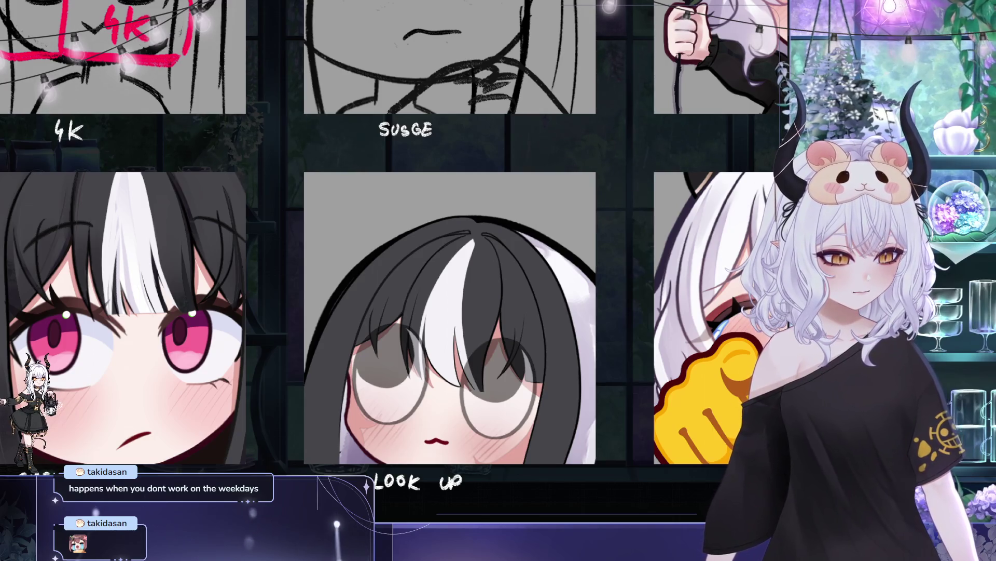
left_click_drag(406, 235, 423, 249)
- Transform the LOOK UP drawing, narrowing it from the left and nudging it down
key("ctrl+t")
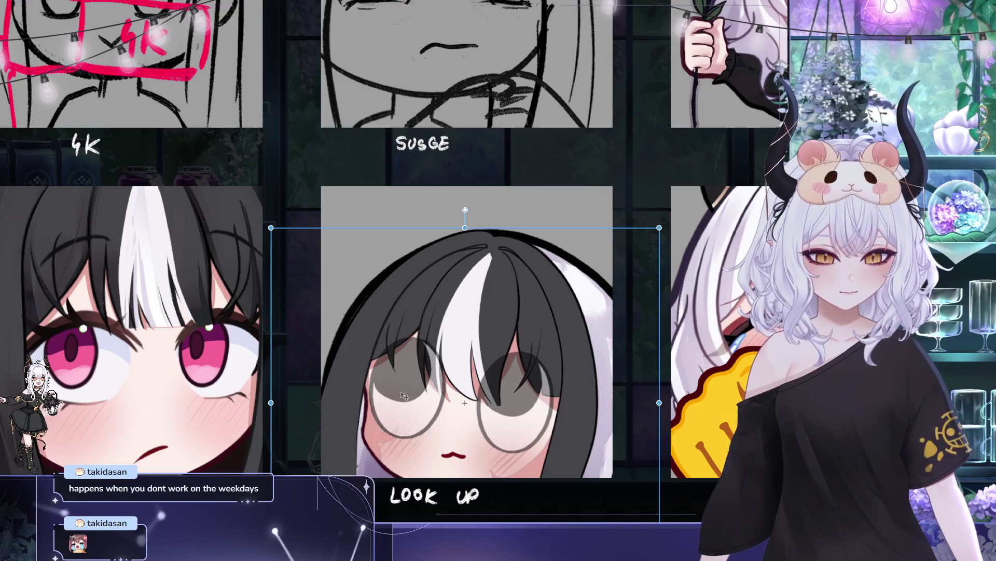
left_click_drag(261, 418, 272, 420)
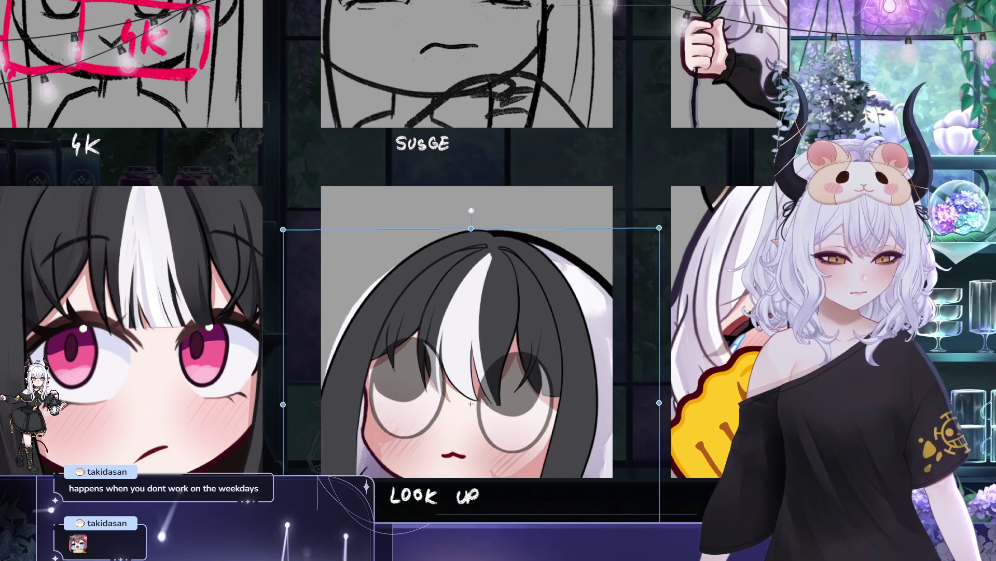
left_click_drag(283, 407, 280, 408)
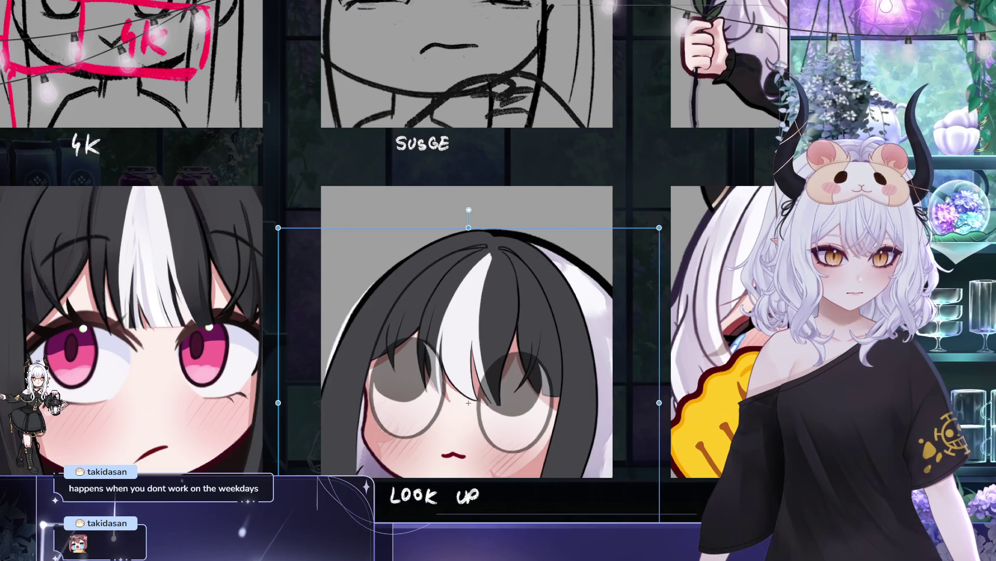
key("Down")
key("Down")
key("Down")
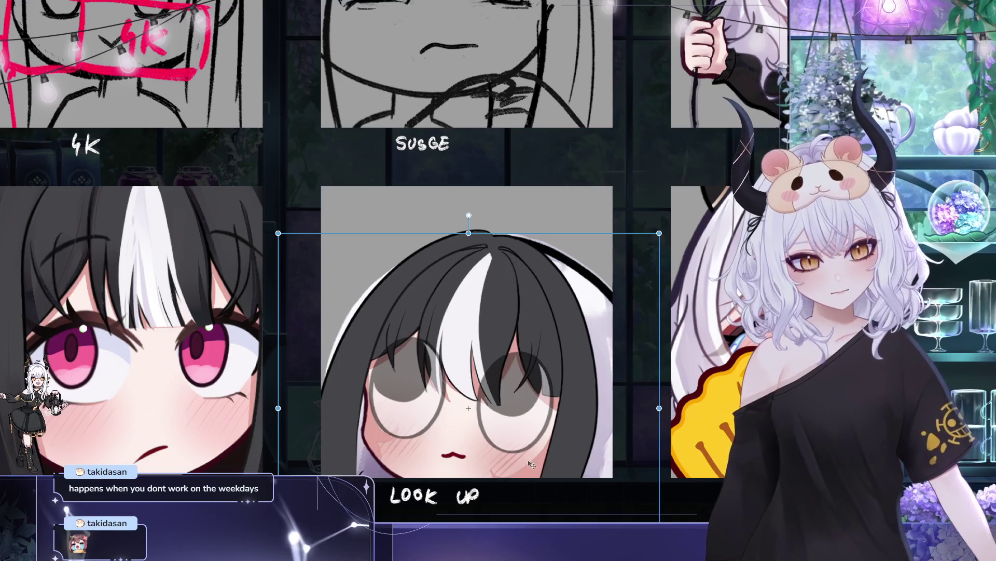
key("Return")
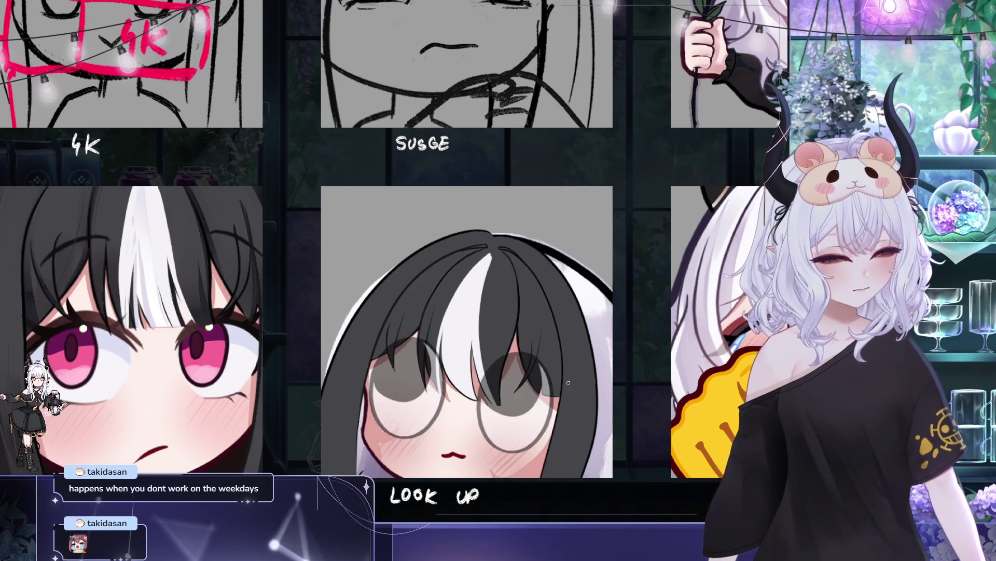
key("ctrl+t")
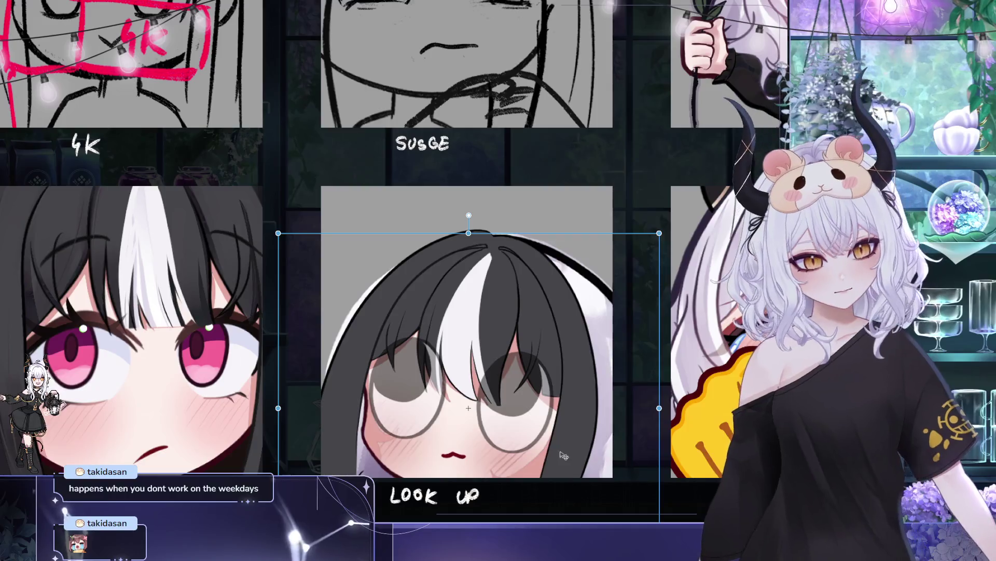
key("Return")
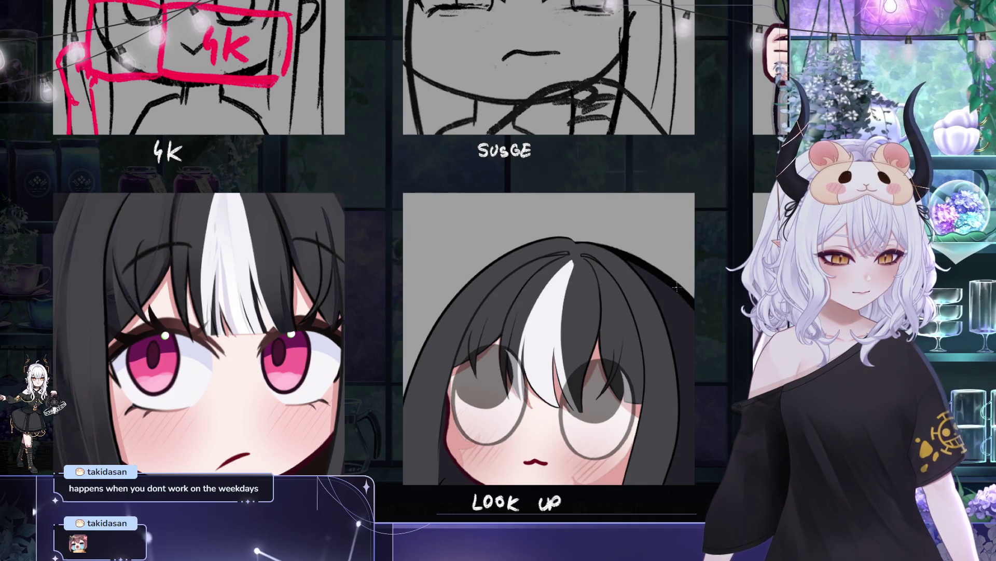
left_click_drag(571, 238, 414, 242)
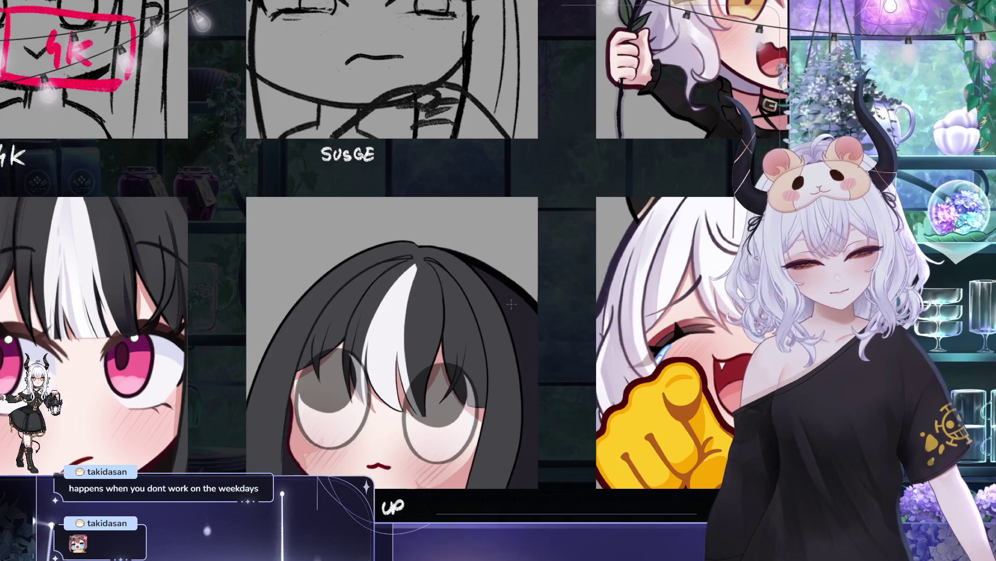
mouse_move(535, 359)
left_mouse_down()
mouse_move(496, 364)
mouse_move(448, 313)
left_mouse_up()
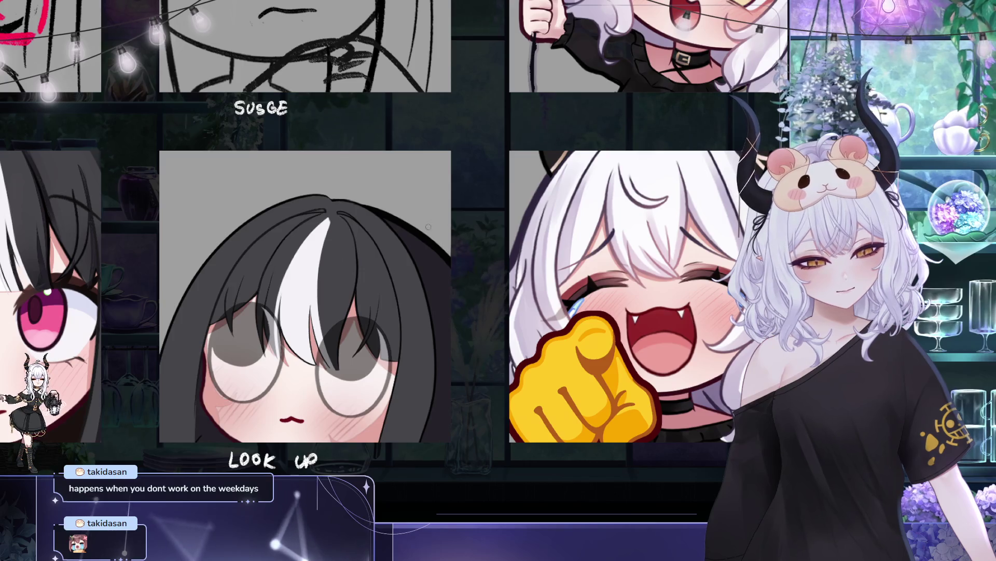
left_click_drag(372, 438, 452, 441)
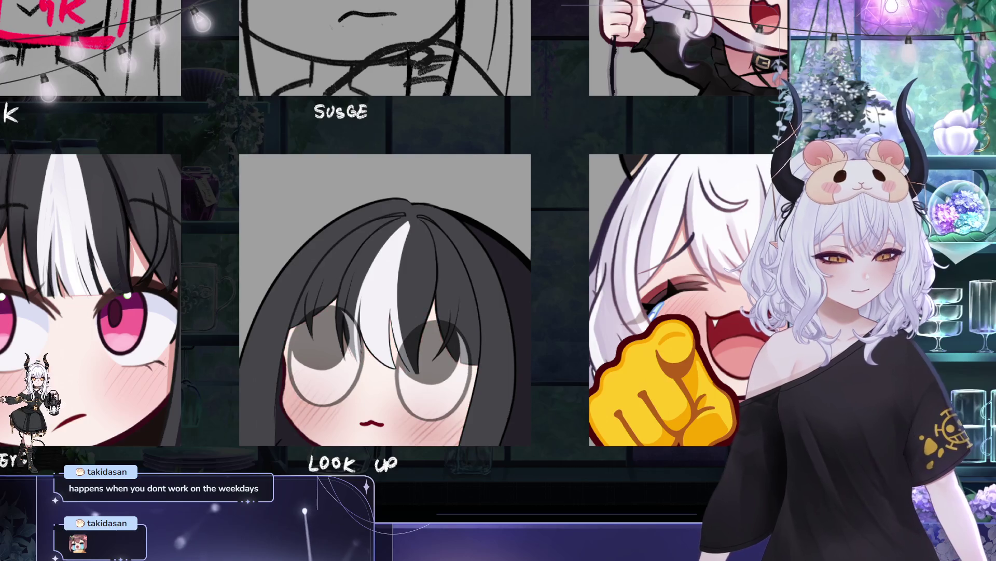
scroll(471, 273, "down", 5)
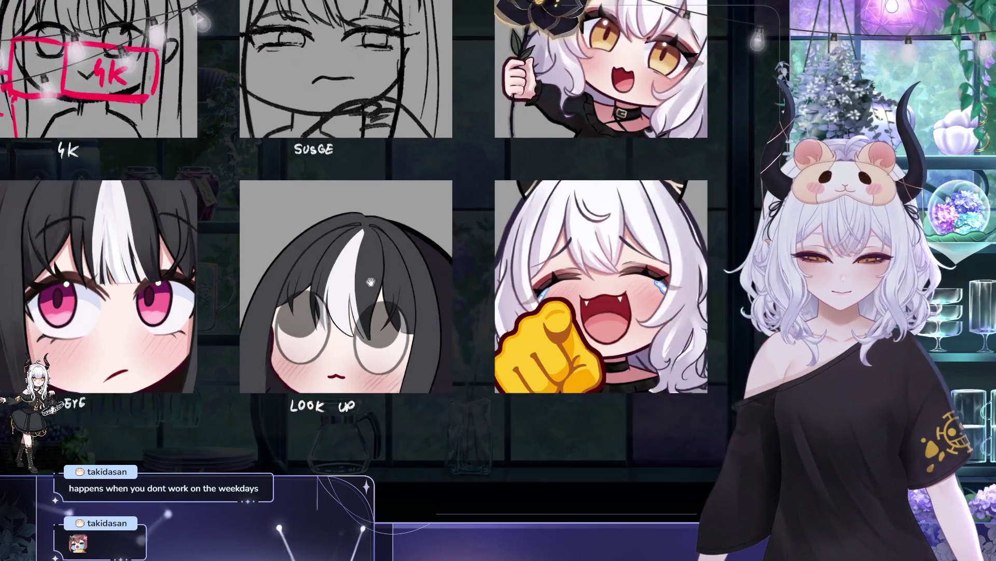
scroll(408, 302, "up", 4)
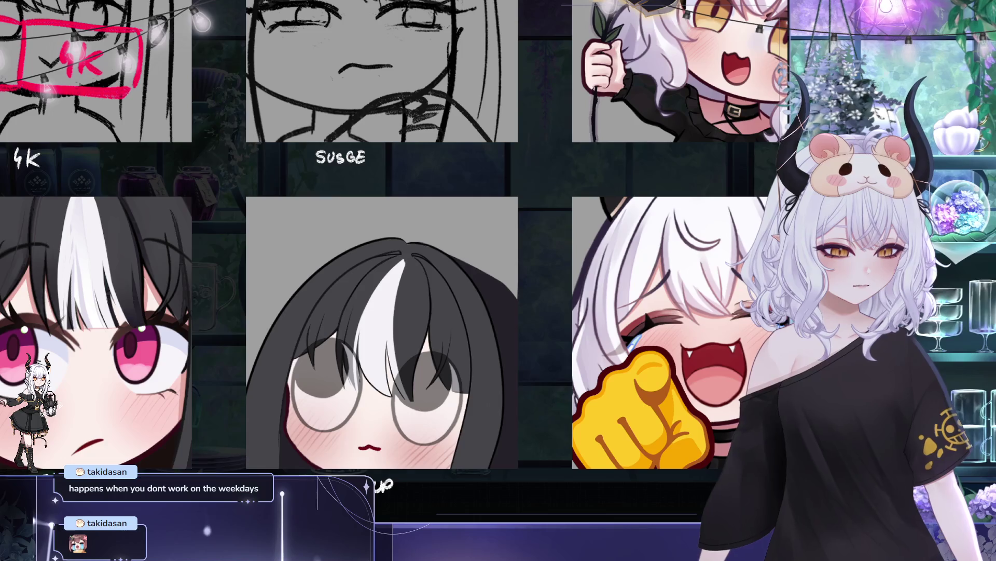
left_click_drag(501, 301, 580, 336)
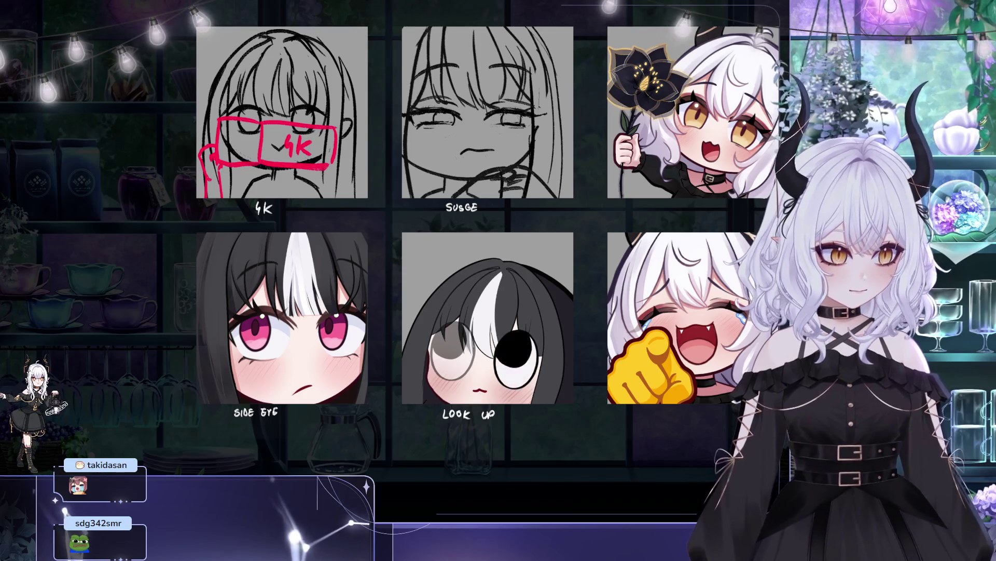
- Sample a colour from the Side Eye emote and bring the LOOK UP panel back to centre
left_click_drag(574, 266, 562, 294)
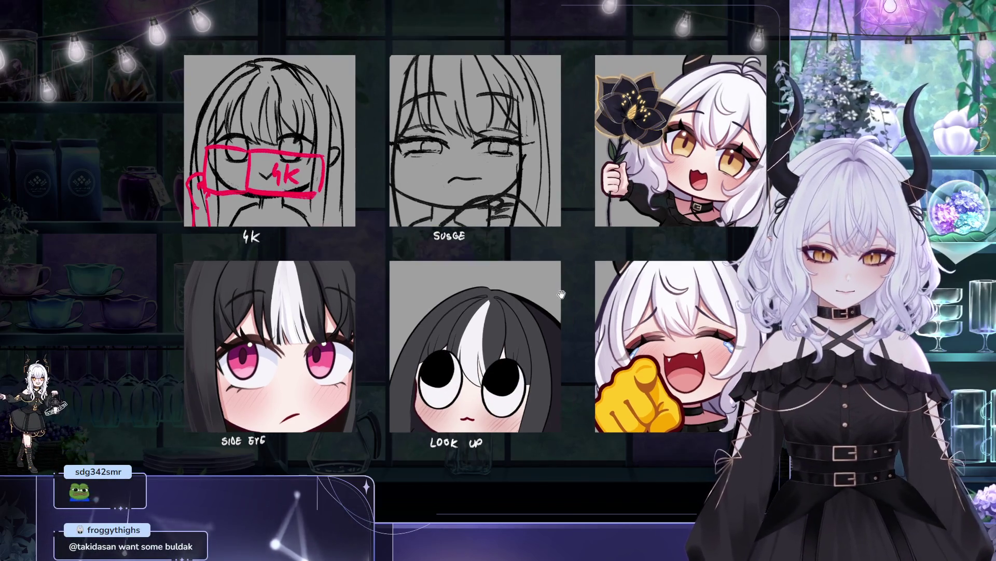
scroll(562, 294, "up", 5)
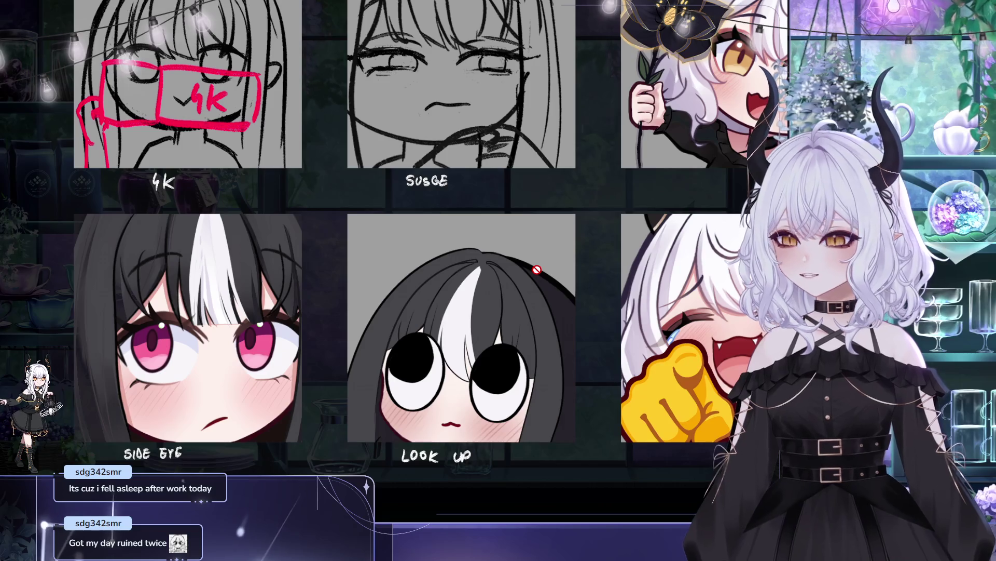
left_click(203, 278)
left_click_drag(417, 351, 338, 355)
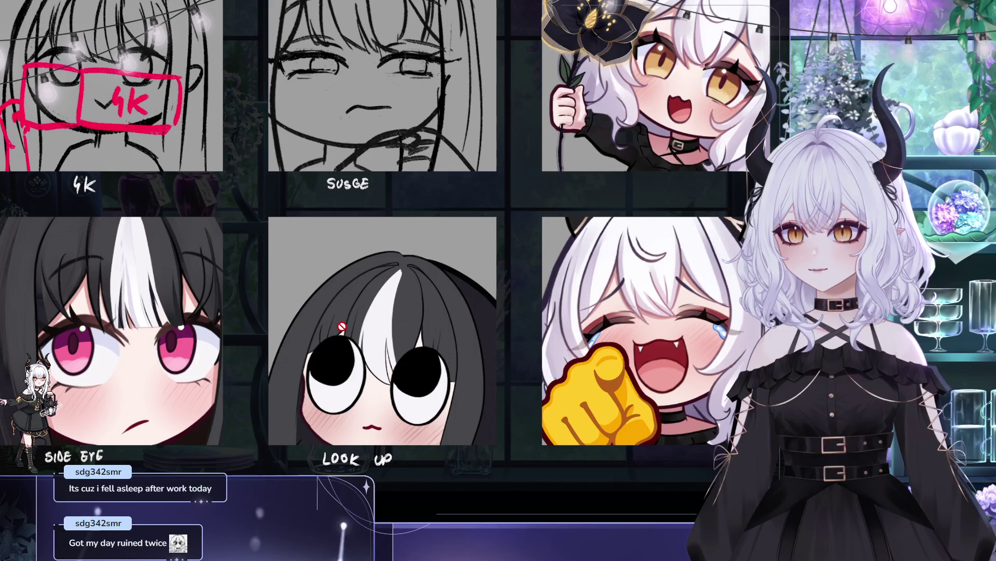
scroll(363, 353, "up", 3)
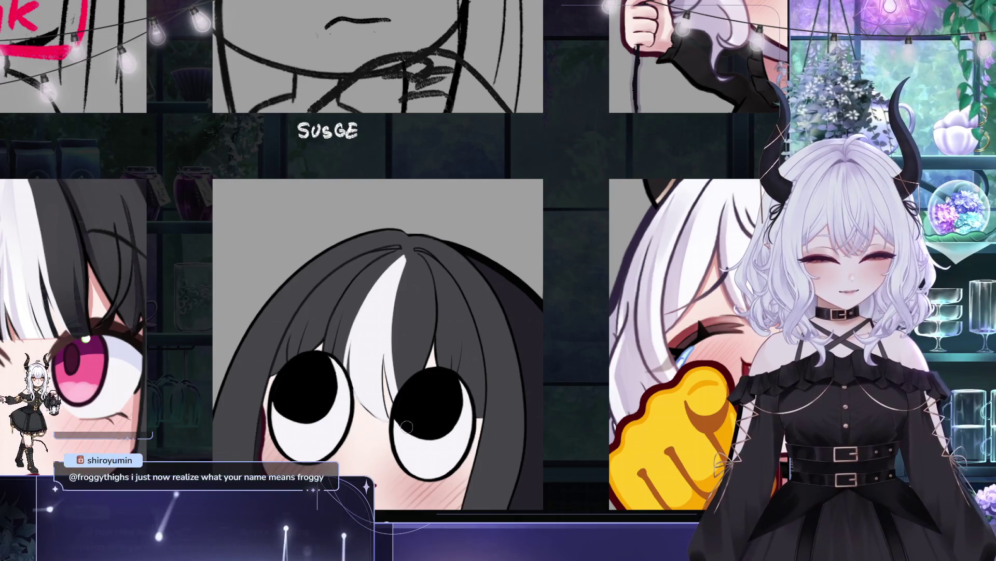
- Frame the LOOK UP face closely and mirror the canvas to check proportions
left_click_drag(398, 378, 379, 372)
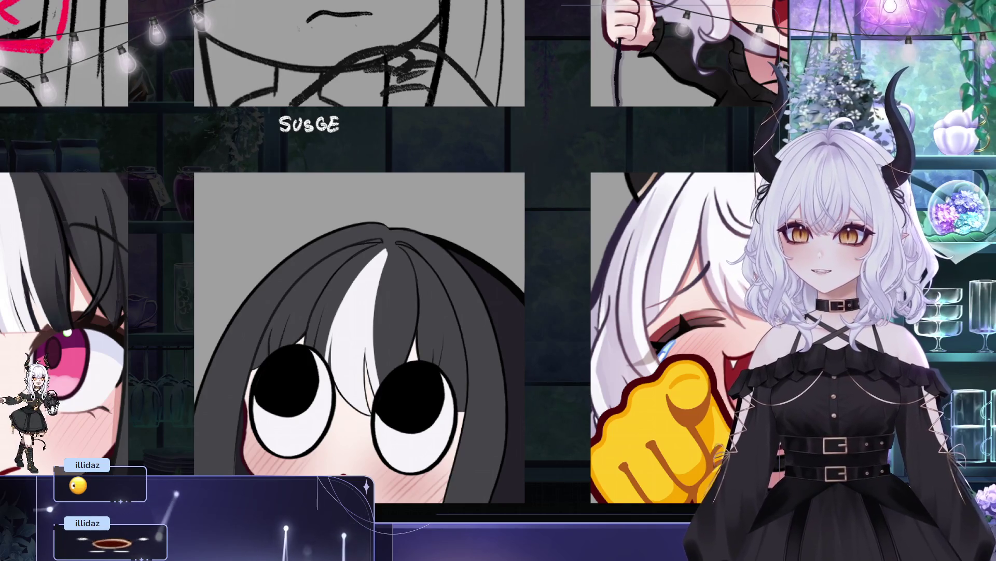
left_click_drag(480, 317, 513, 289)
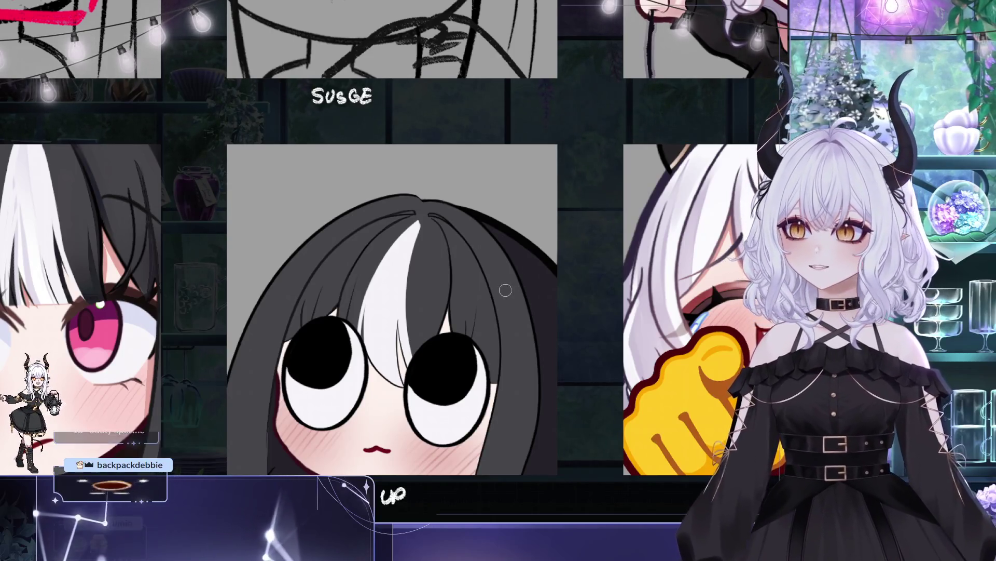
mouse_move(529, 245)
left_mouse_down()
mouse_move(487, 234)
mouse_move(509, 230)
left_mouse_up()
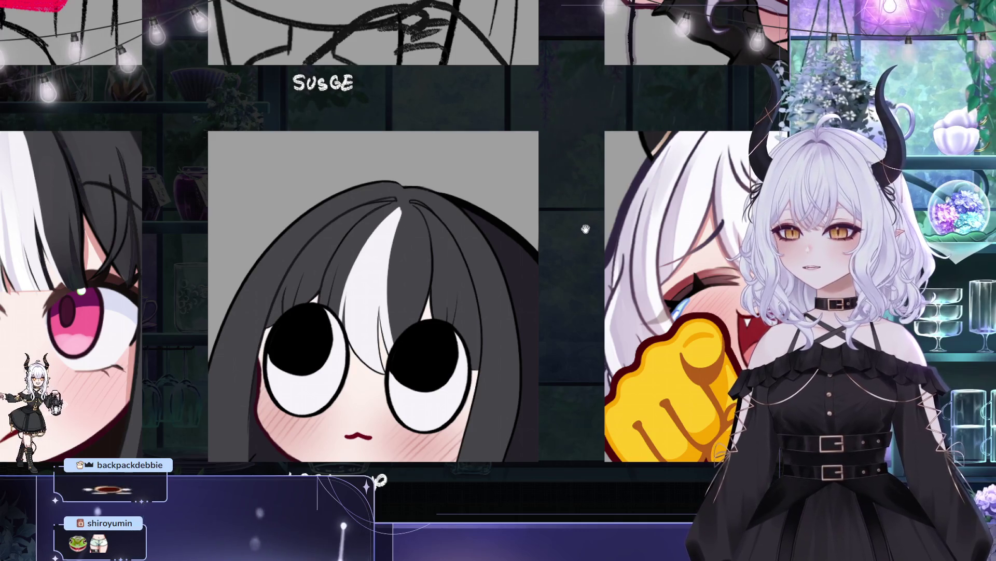
mouse_move(570, 270)
left_mouse_down()
mouse_move(523, 276)
mouse_move(523, 314)
left_mouse_up()
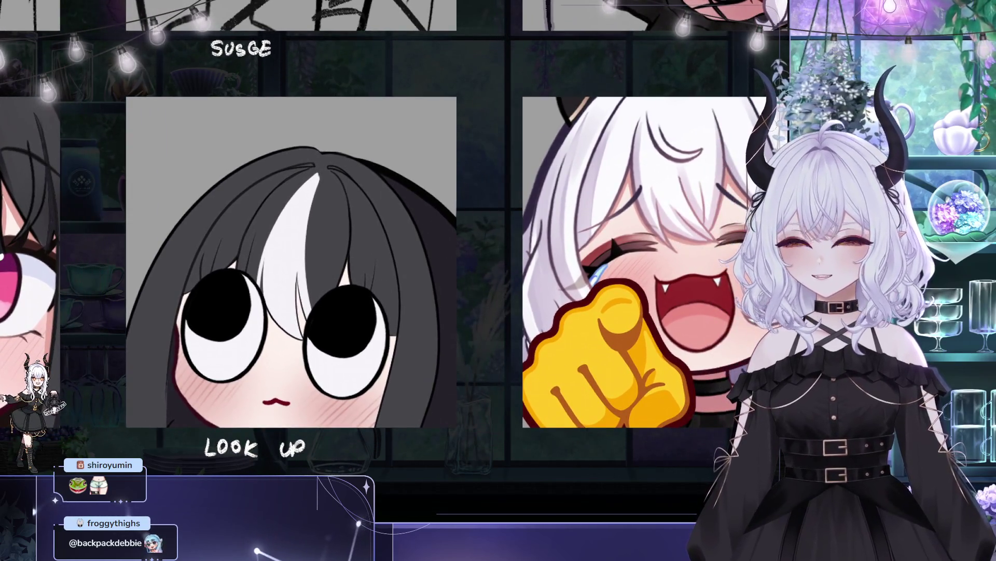
key("m")
left_click_drag(633, 158, 626, 147)
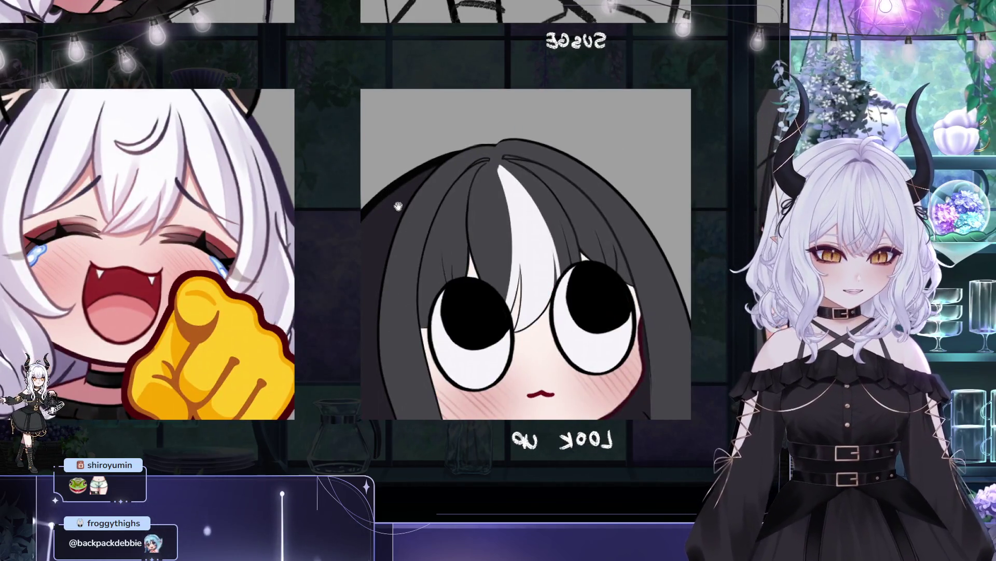
left_click_drag(399, 206, 421, 224)
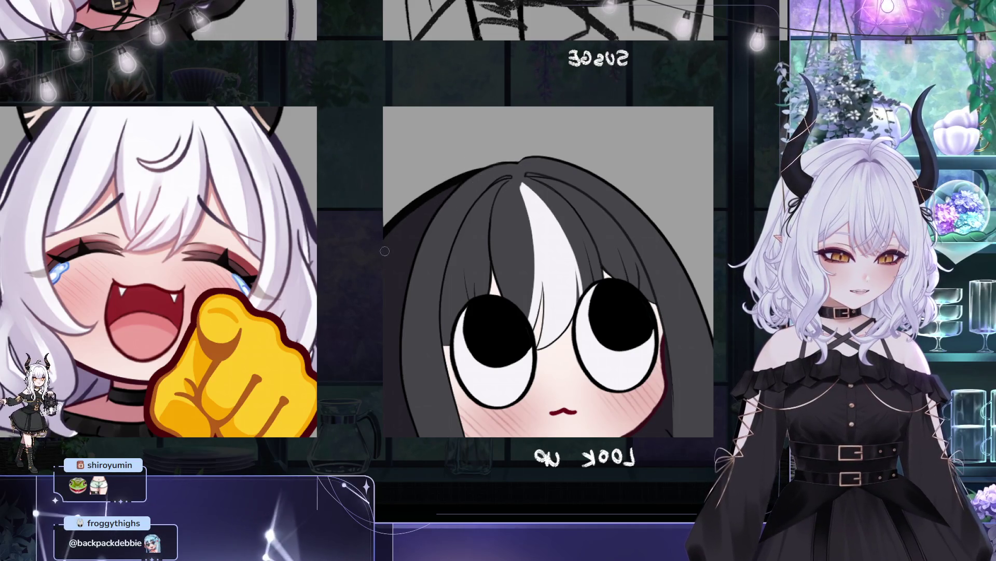
left_click_drag(538, 210, 519, 191)
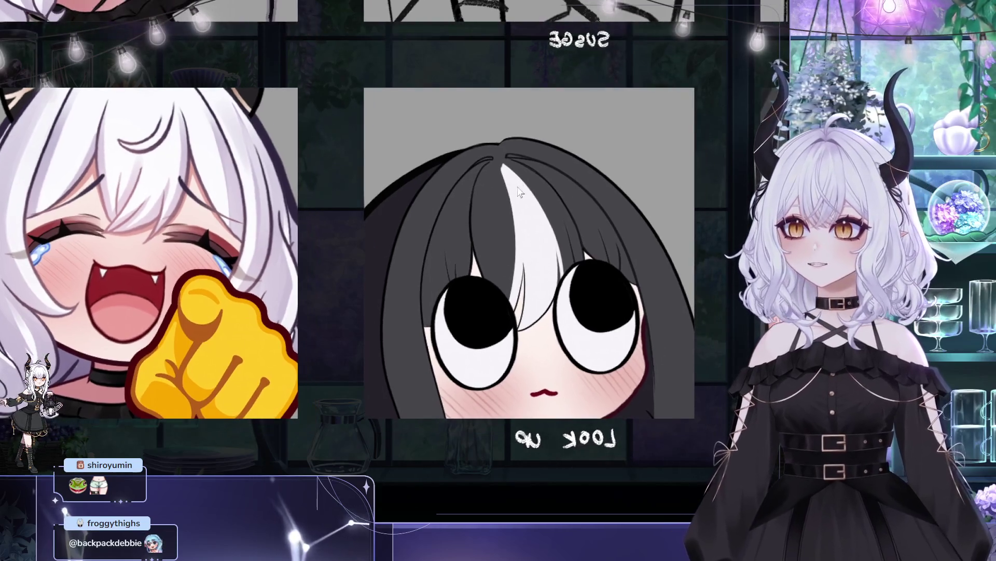
key("m")
mouse_move(598, 166)
left_mouse_down()
mouse_move(551, 162)
mouse_move(602, 156)
left_mouse_up()
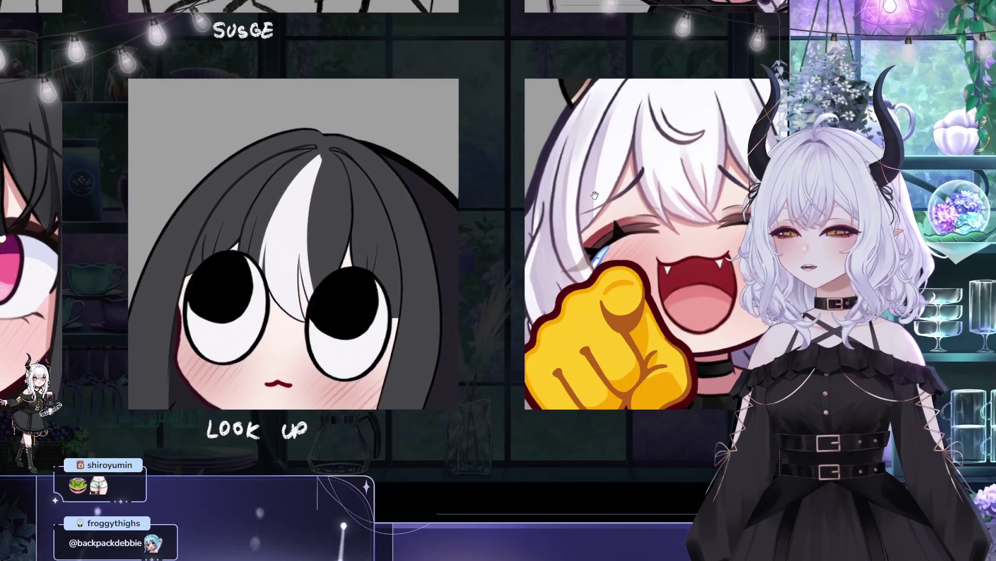
mouse_move(595, 195)
left_mouse_down()
mouse_move(573, 217)
mouse_move(540, 205)
mouse_move(506, 229)
mouse_move(536, 228)
left_mouse_up()
scroll(525, 209, "down", 2)
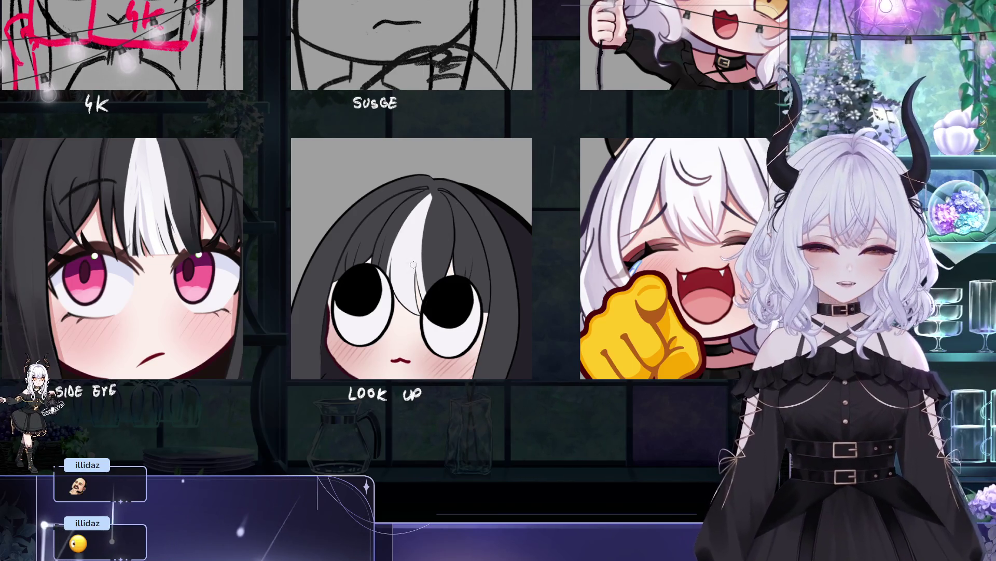
mouse_move(444, 283)
left_mouse_down()
mouse_move(413, 300)
mouse_move(400, 282)
left_mouse_up()
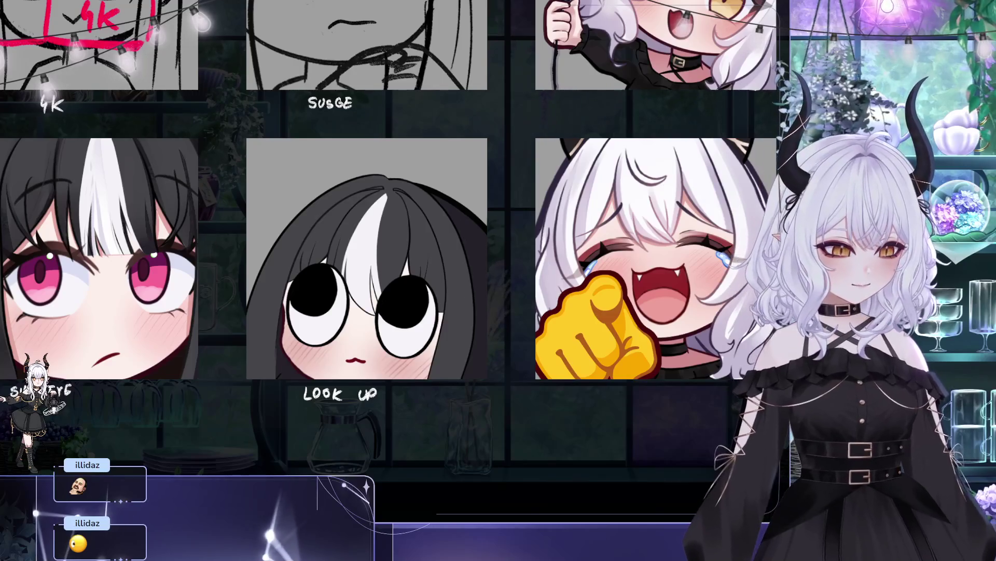
left_click_drag(360, 225, 352, 245)
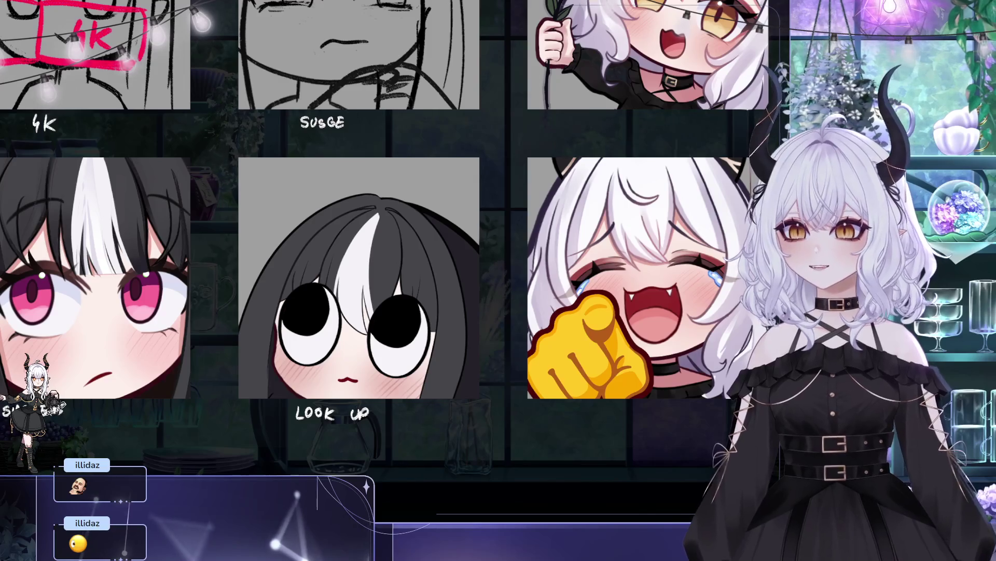
left_click_drag(352, 245, 370, 258)
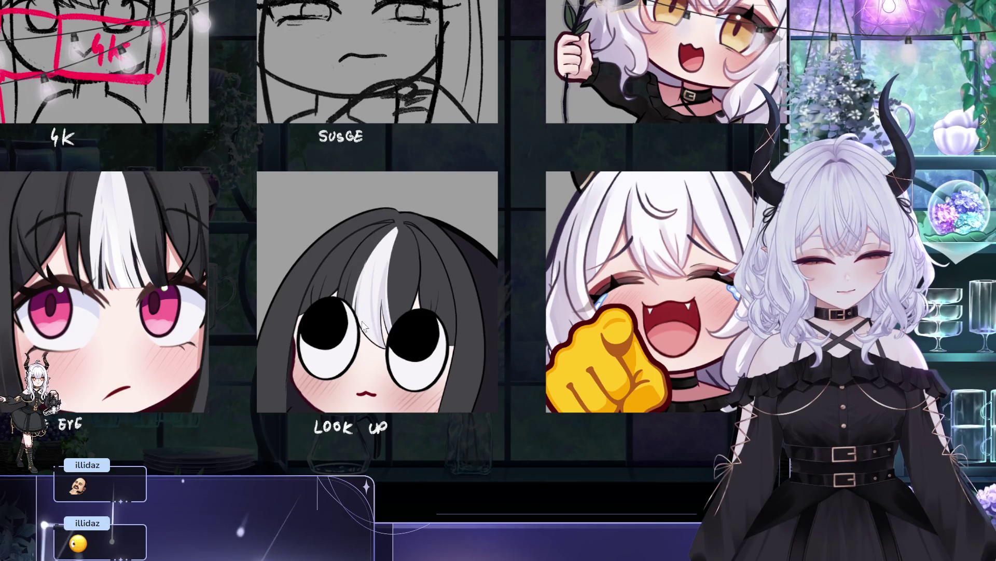
left_click_drag(367, 255, 339, 233)
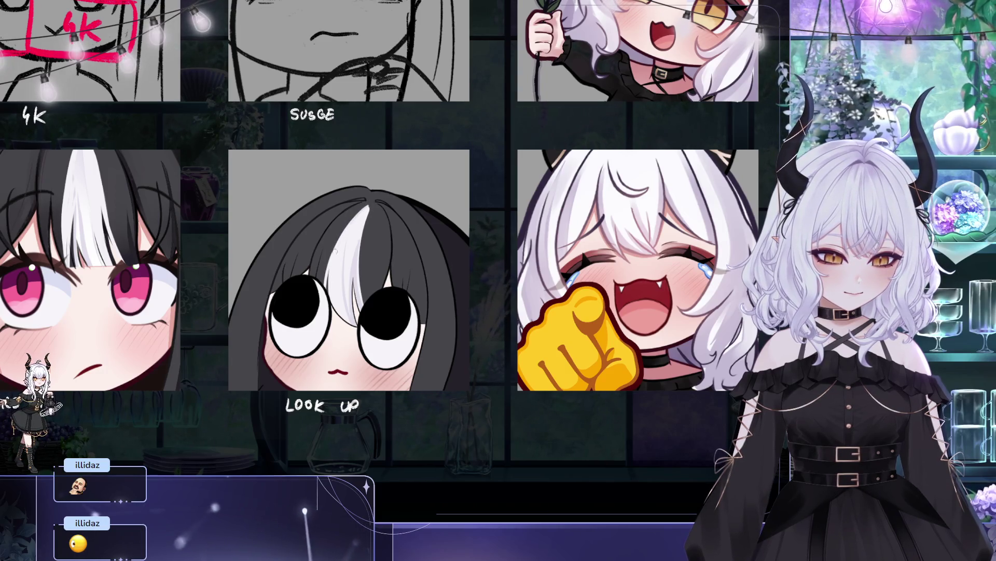
scroll(370, 212, "up", 1)
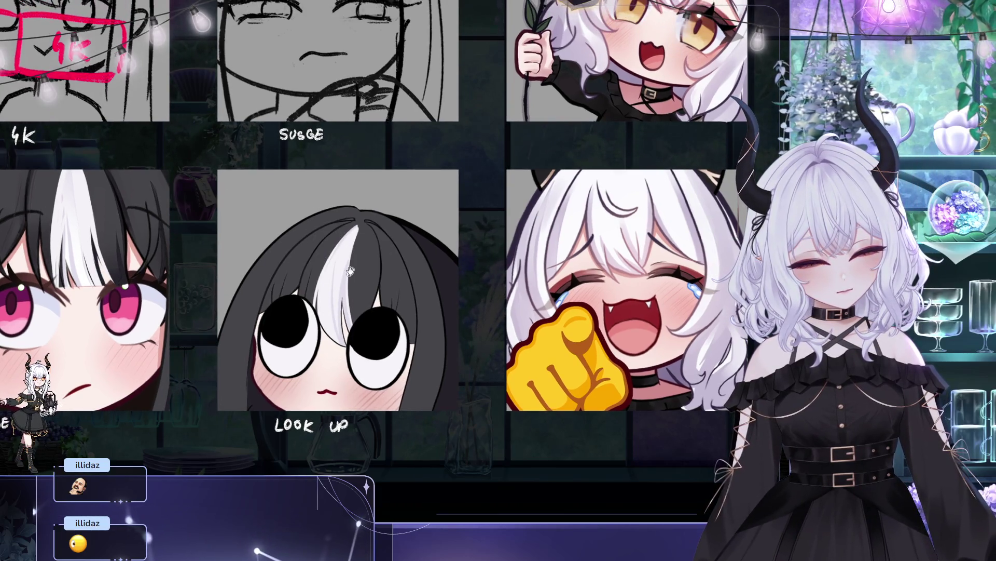
left_click_drag(348, 273, 365, 286)
left_click_drag(358, 334, 365, 268)
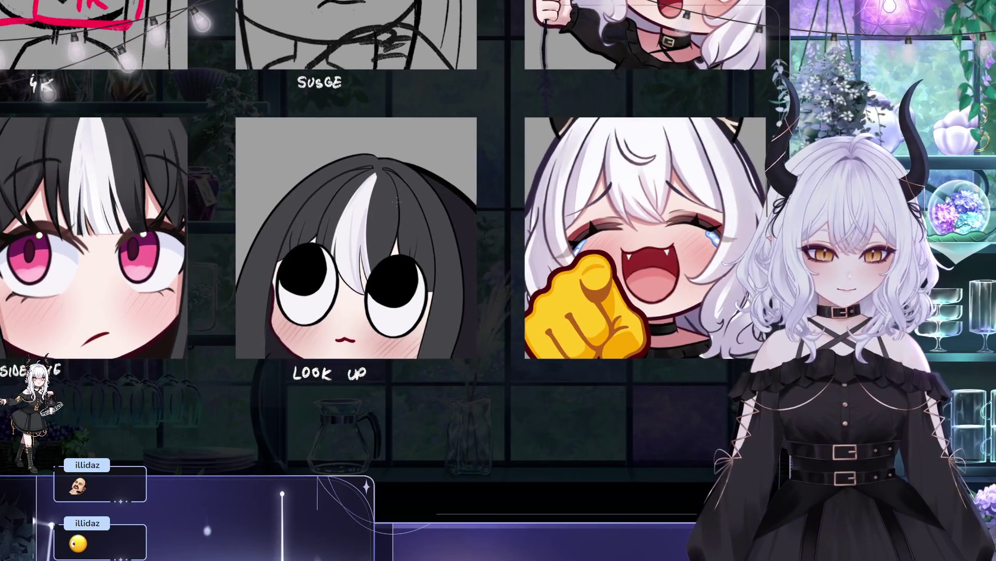
left_click_drag(660, 278, 697, 301)
left_click_drag(405, 192, 433, 223)
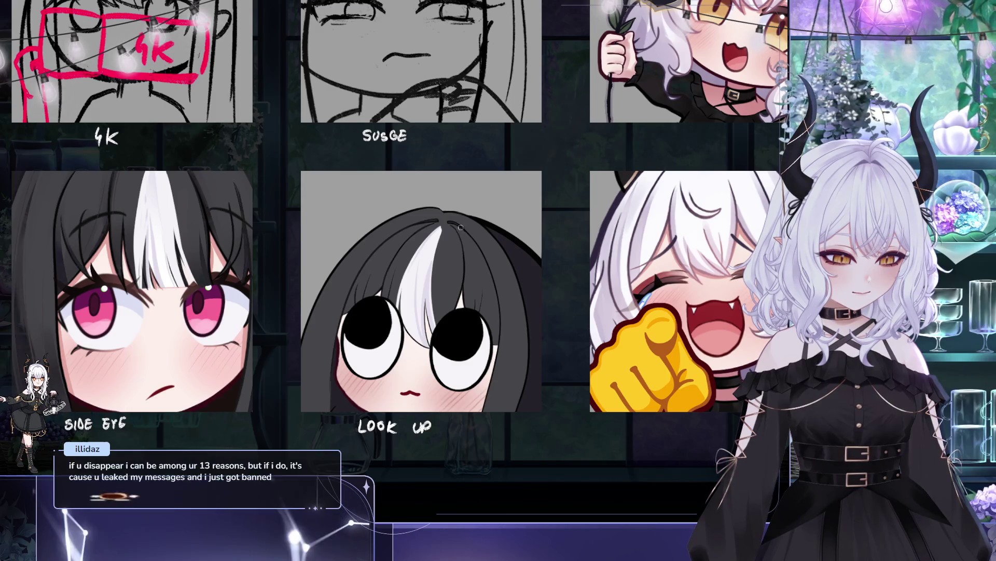
- Pan the view to centre the LOOK UP emote
left_click_drag(460, 227, 421, 255)
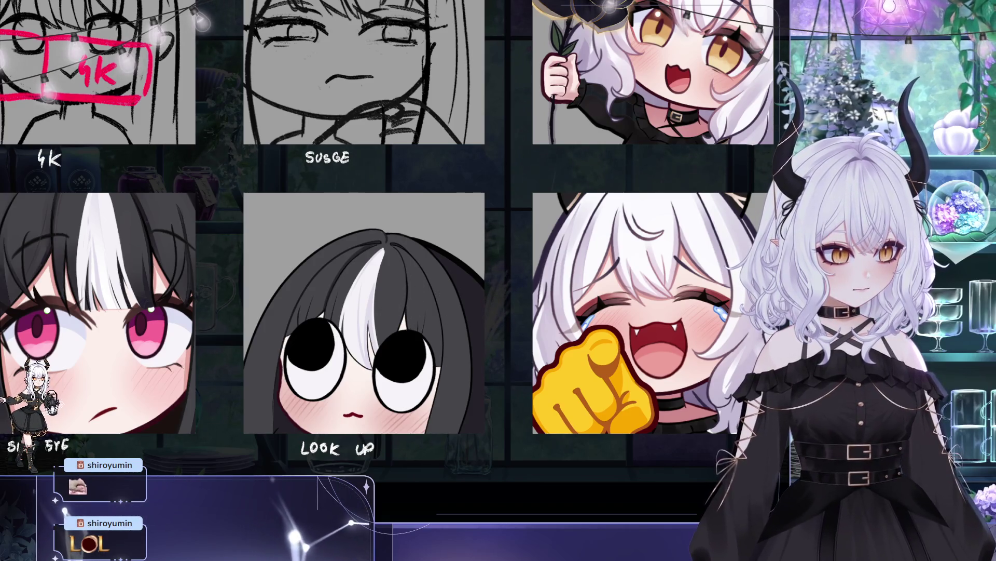
left_click_drag(398, 233, 346, 208)
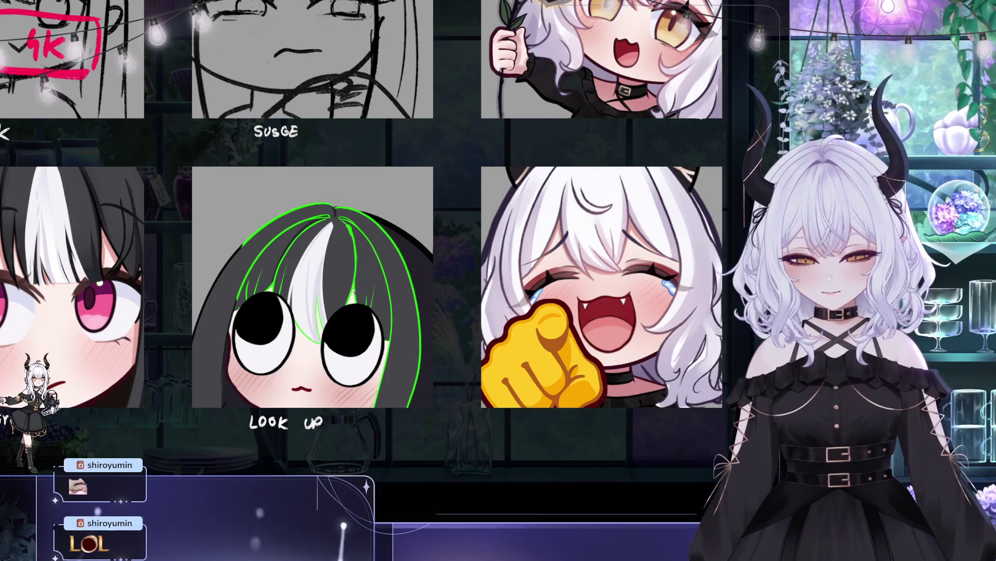
key("ctrl+z")
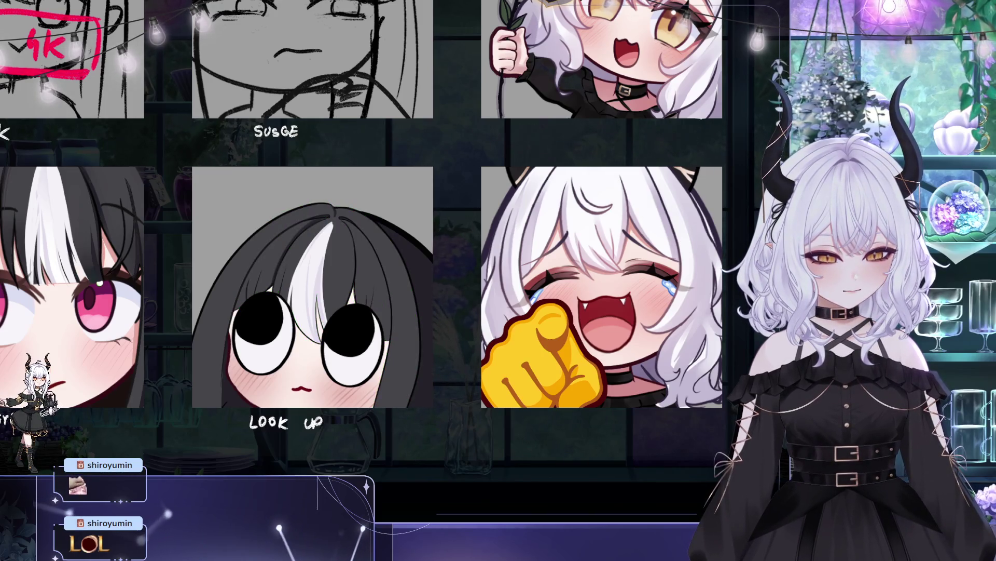
key("ctrl+y")
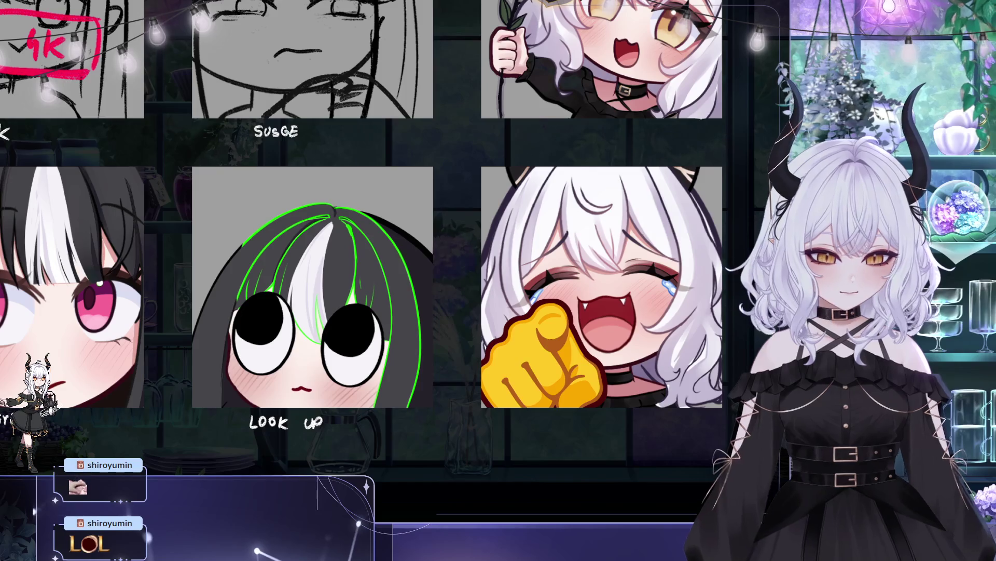
key("ctrl+z")
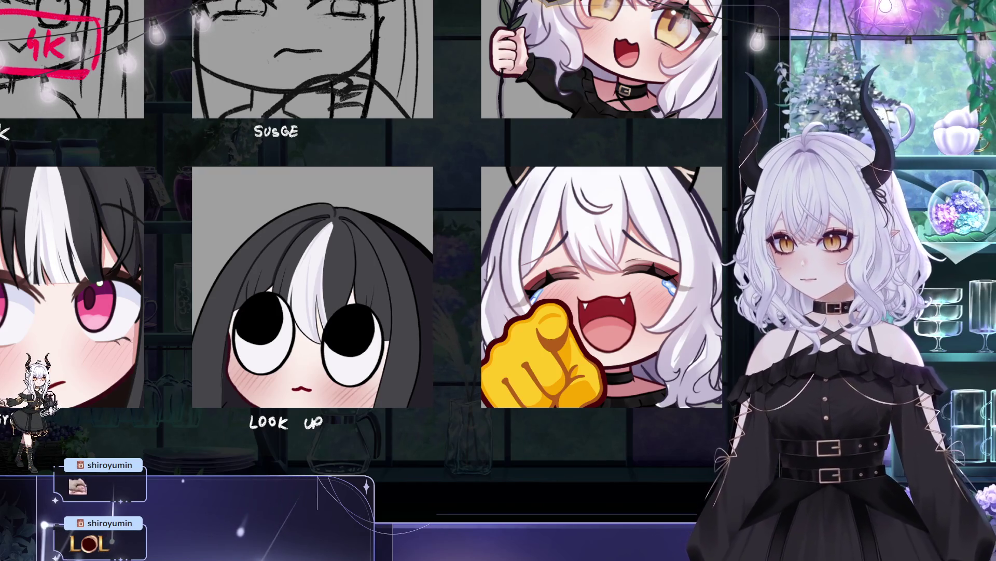
key("ctrl+y")
key("ctrl+y")
key("ctrl+y")
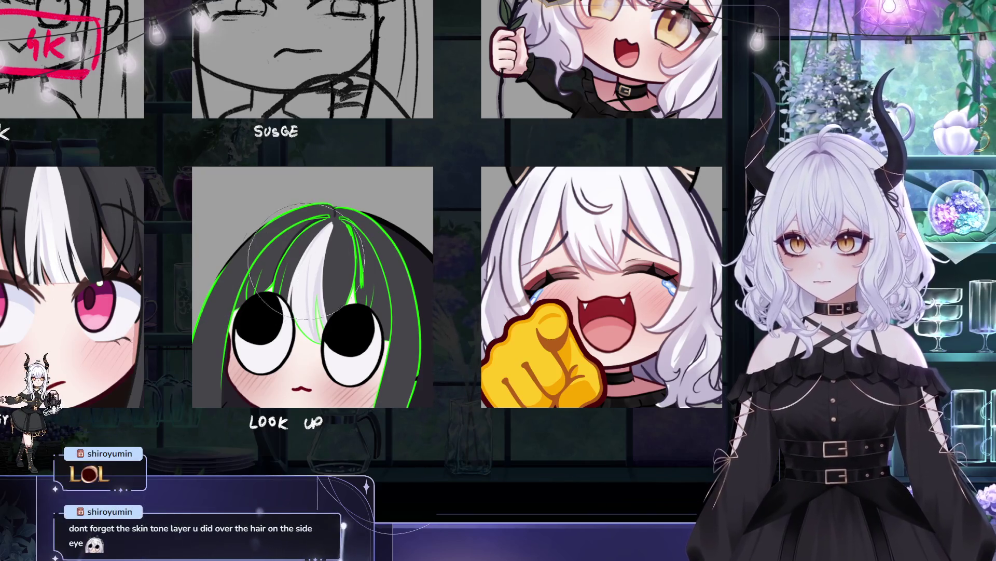
scroll(354, 267, "left", 5)
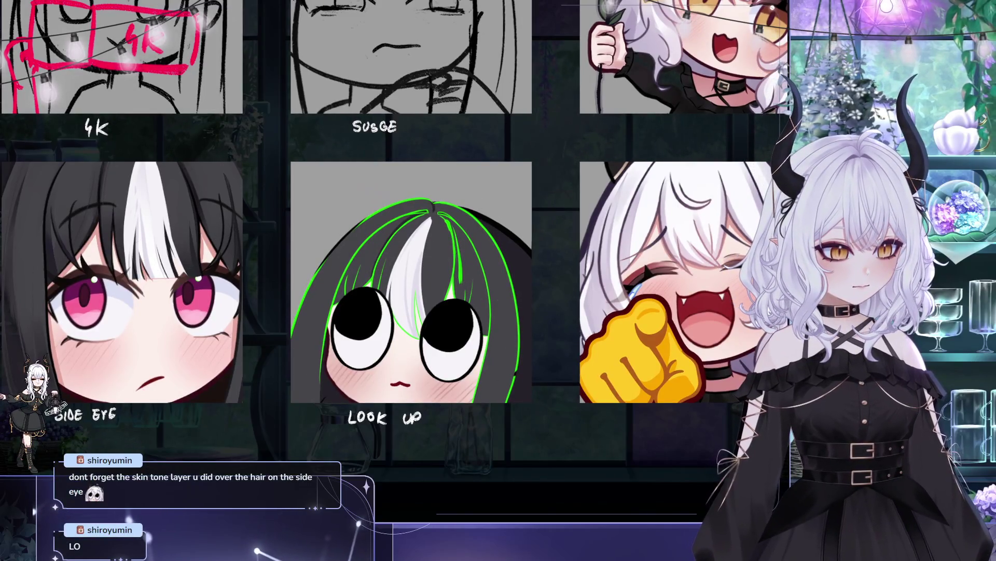
mouse_move(563, 327)
left_mouse_down()
mouse_move(587, 337)
mouse_move(470, 362)
left_mouse_up()
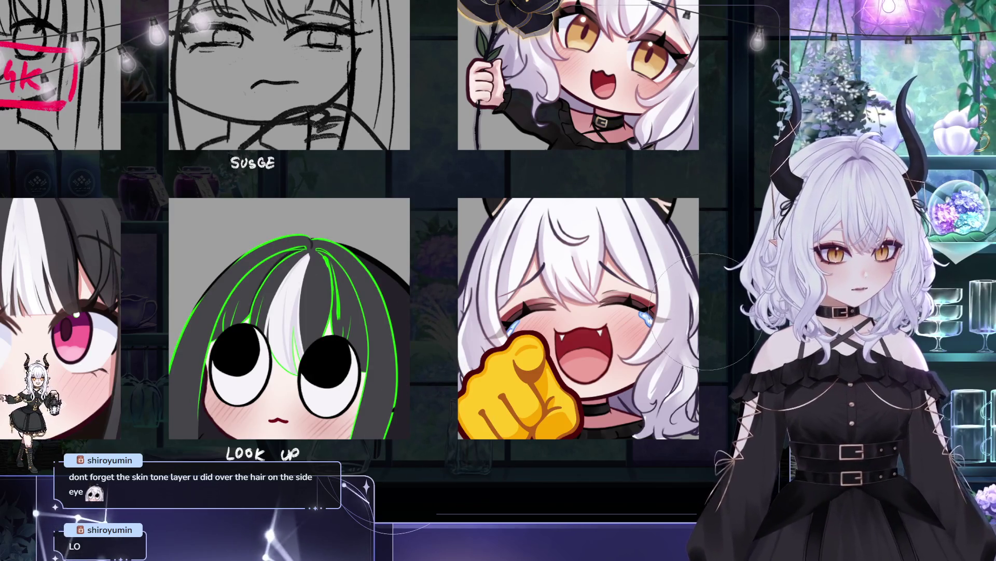
mouse_move(347, 304)
left_mouse_down()
mouse_move(314, 230)
mouse_move(323, 294)
left_mouse_up()
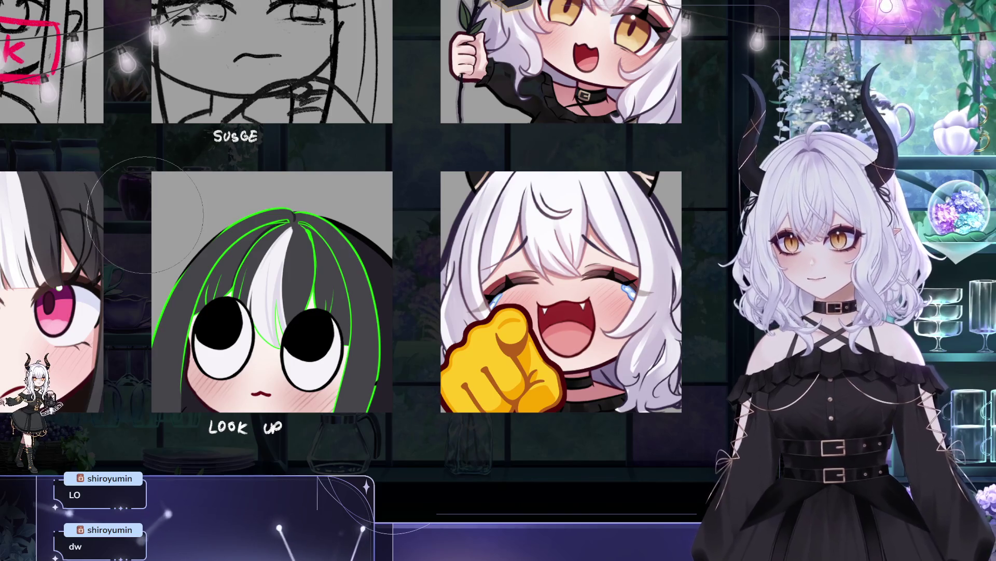
key("ctrl+z")
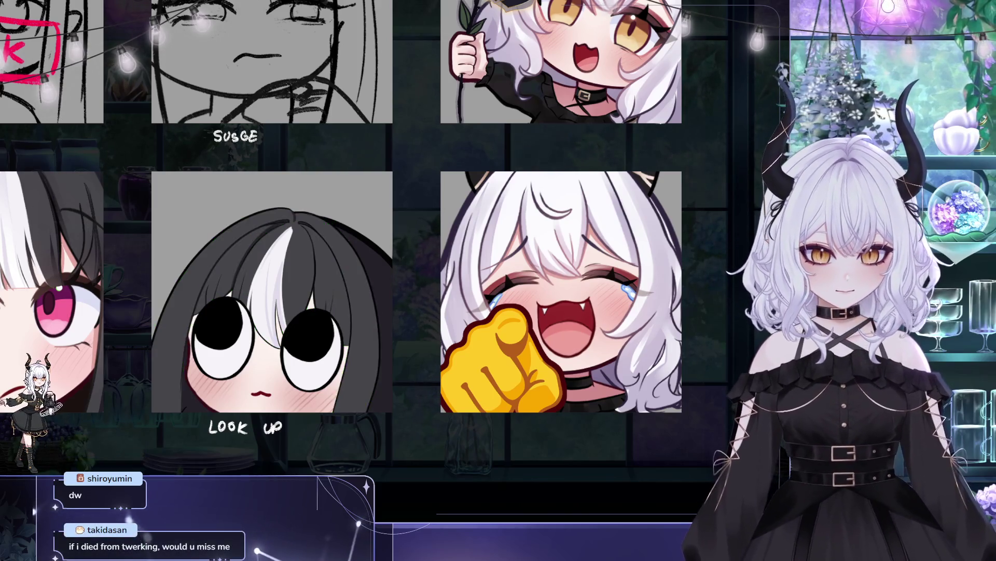
key("ctrl+y")
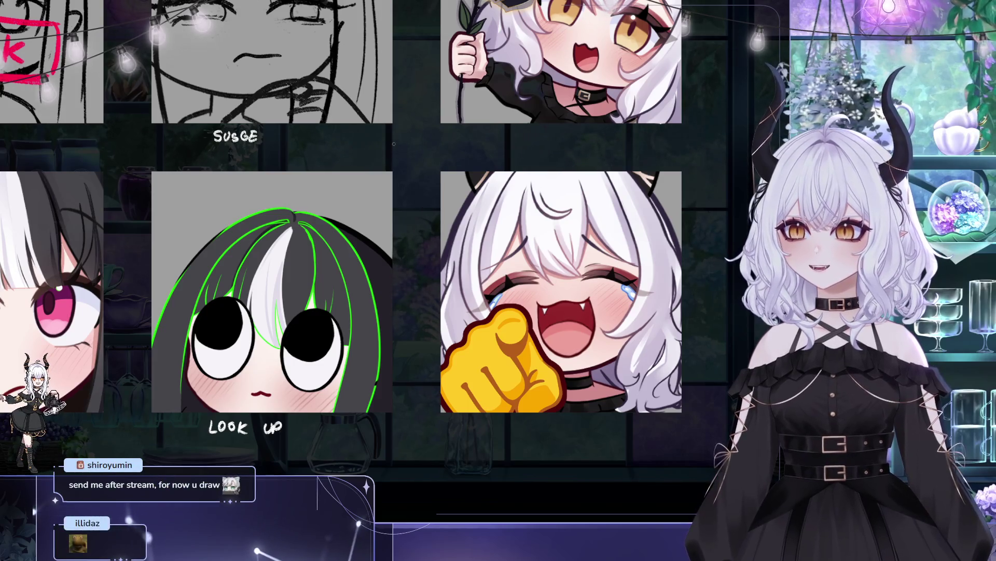
mouse_move(499, 145)
left_mouse_down()
mouse_move(487, 109)
mouse_move(456, 119)
mouse_move(473, 114)
left_mouse_up()
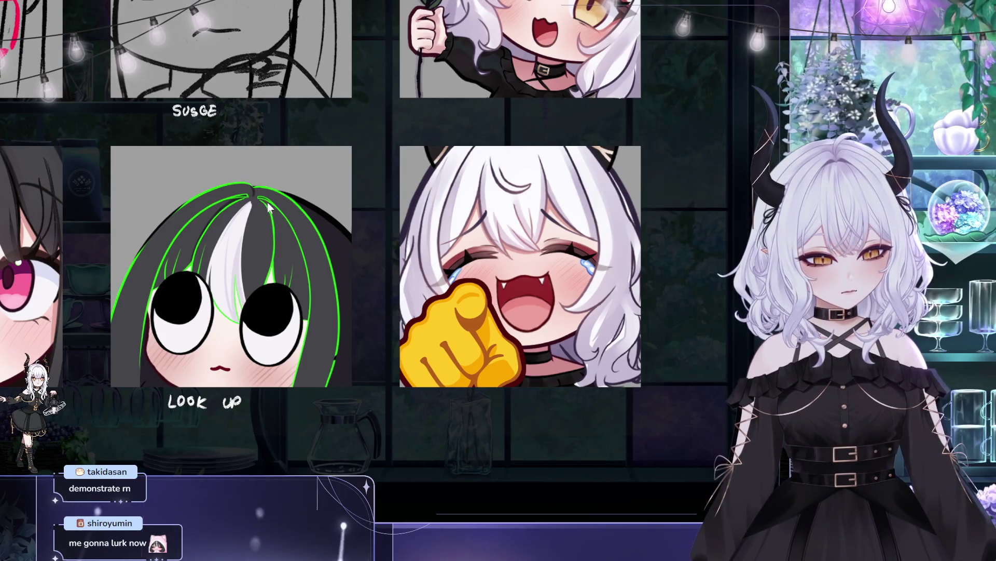
- Pan the view right across the emote sheet
mouse_move(457, 149)
left_mouse_down()
mouse_move(486, 205)
mouse_move(487, 157)
mouse_move(510, 155)
left_mouse_up()
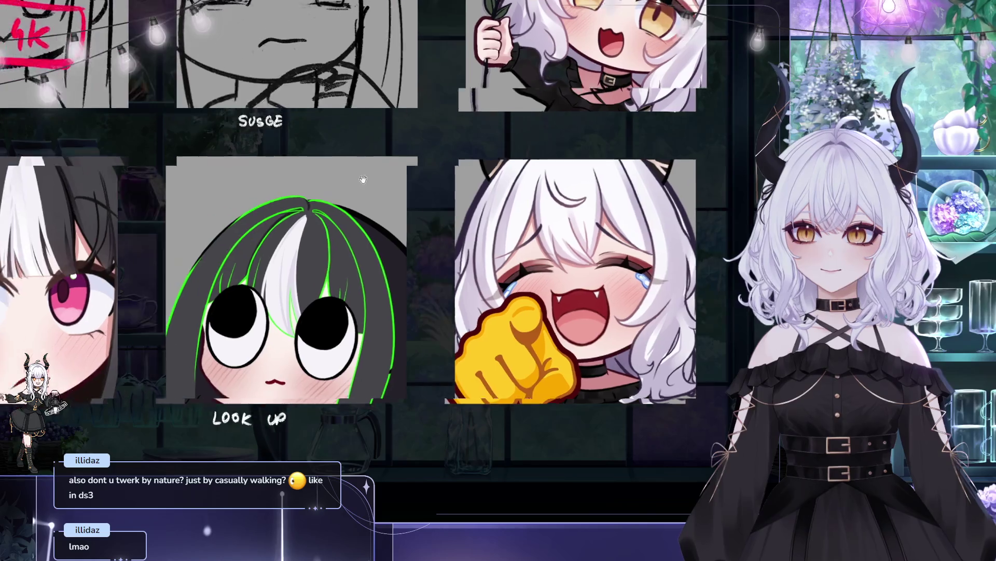
left_click_drag(353, 180, 418, 164)
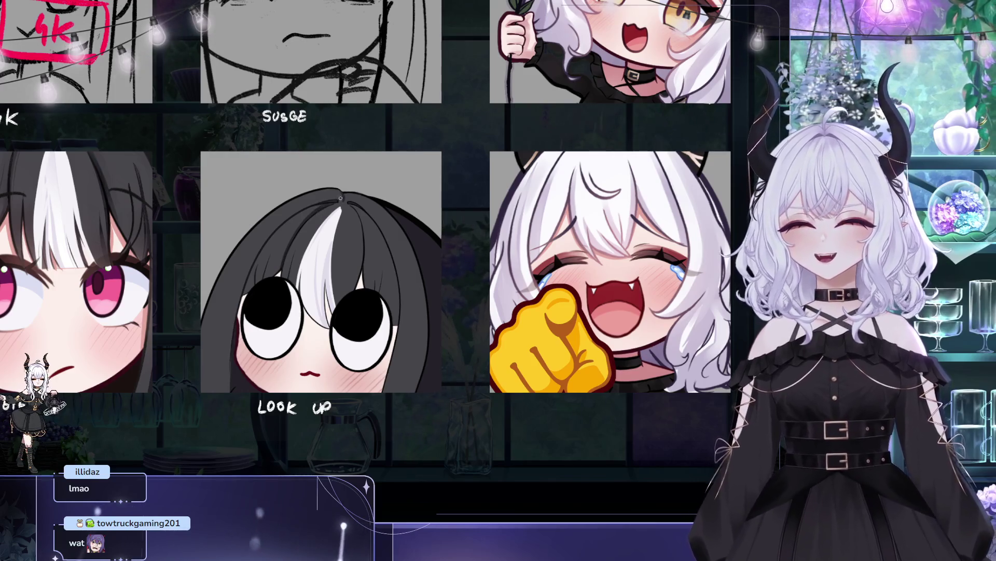
- Pan and zoom around the LOOK UP emote's hair
mouse_move(311, 221)
left_mouse_down()
mouse_move(281, 221)
mouse_move(265, 180)
left_mouse_up()
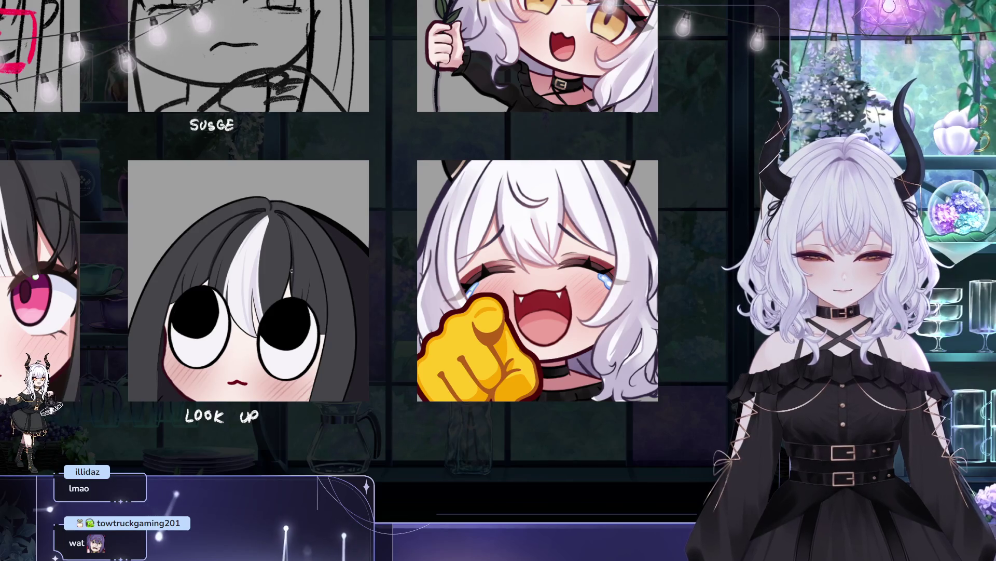
left_click_drag(290, 269, 299, 286)
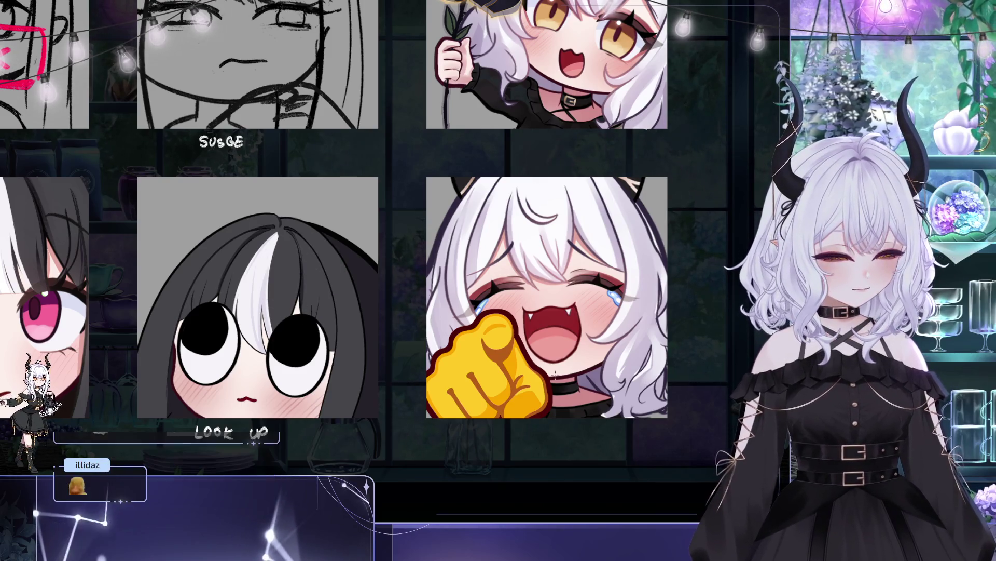
mouse_move(374, 224)
left_mouse_down()
mouse_move(382, 194)
mouse_move(372, 238)
left_mouse_up()
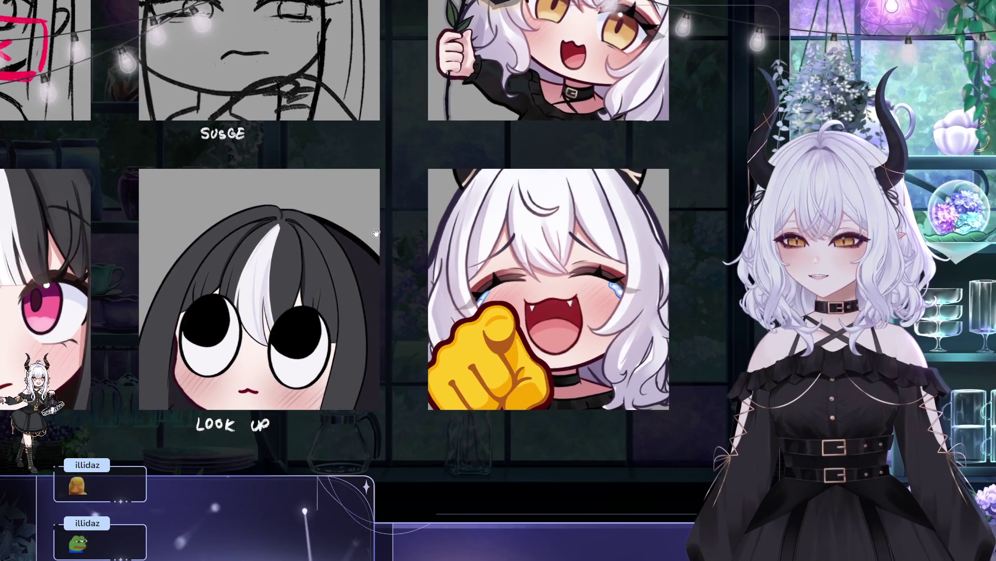
mouse_move(379, 239)
left_mouse_down()
mouse_move(408, 225)
mouse_move(386, 214)
left_mouse_up()
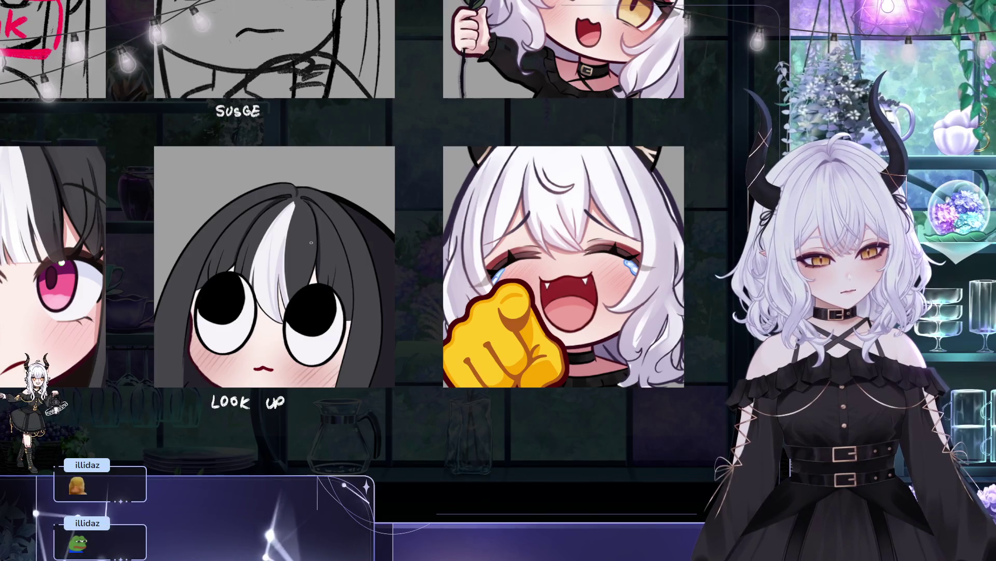
mouse_move(443, 117)
left_mouse_down()
mouse_move(453, 145)
mouse_move(411, 121)
mouse_move(427, 134)
left_mouse_up()
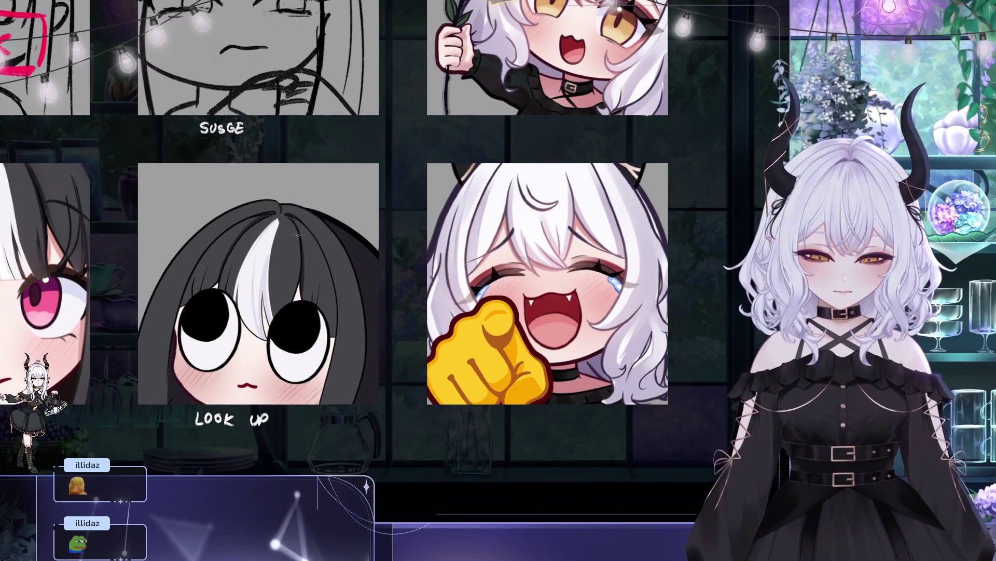
scroll(315, 257, "down", 1)
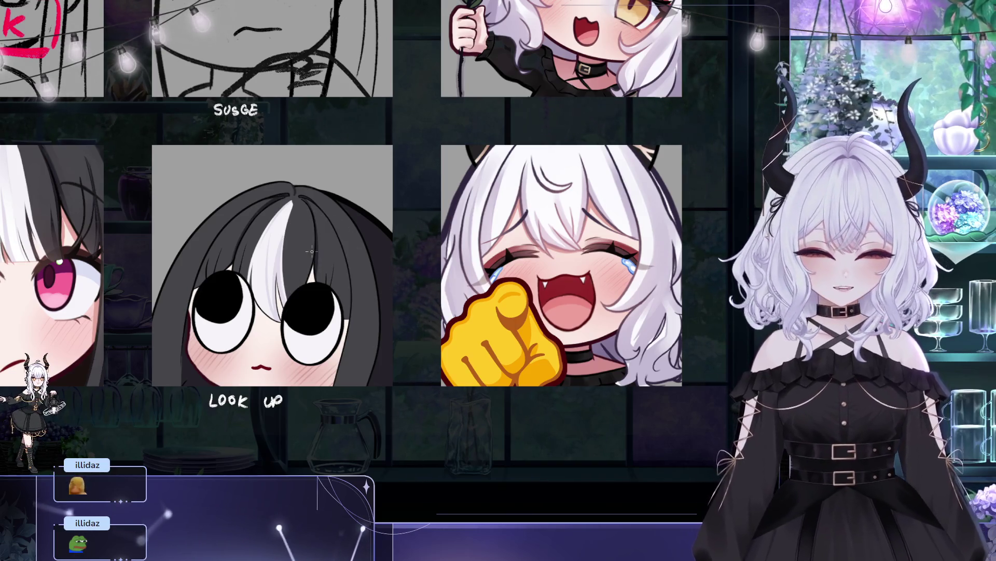
- Pan over to the Side Eye emote and back to the LOOK UP emote's hair
left_click_drag(315, 254, 395, 245)
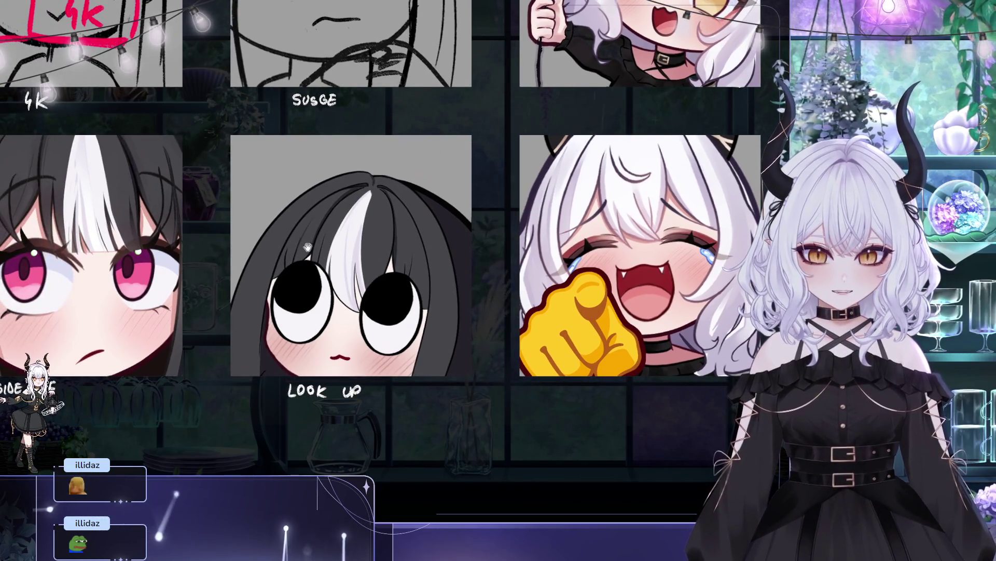
left_click_drag(319, 208, 365, 205)
scroll(365, 201, "up", 1)
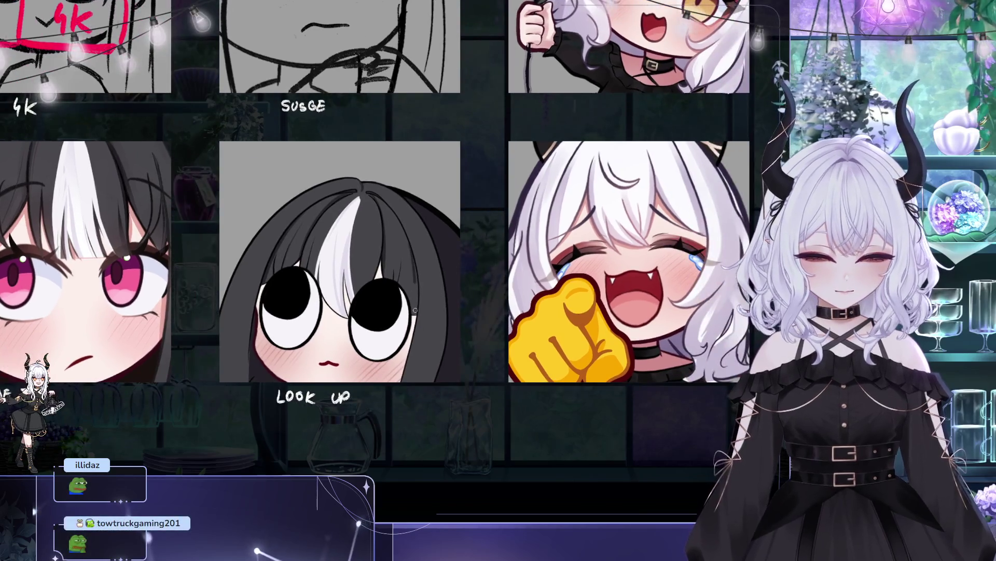
left_click_drag(423, 251, 421, 184)
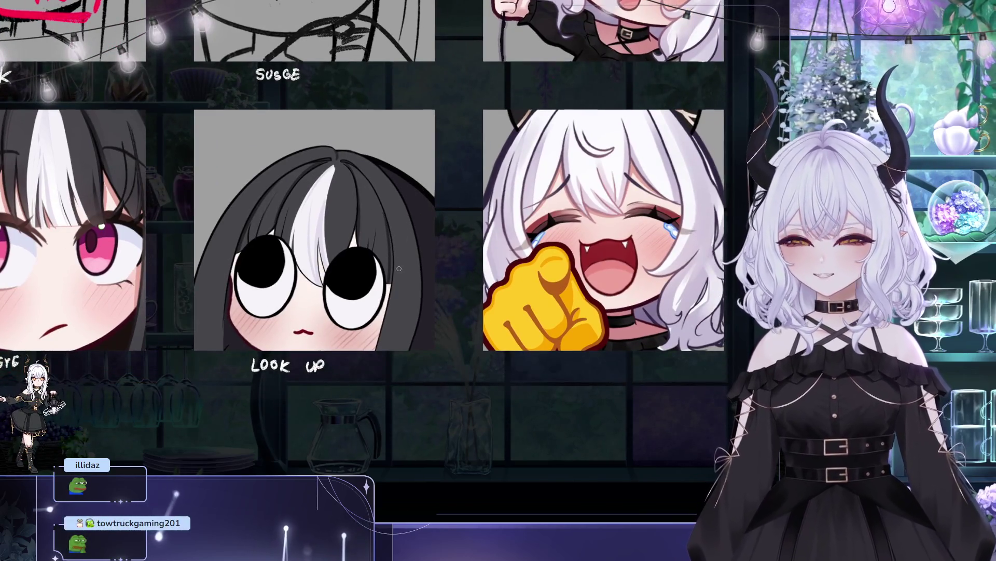
left_click_drag(405, 281, 532, 319)
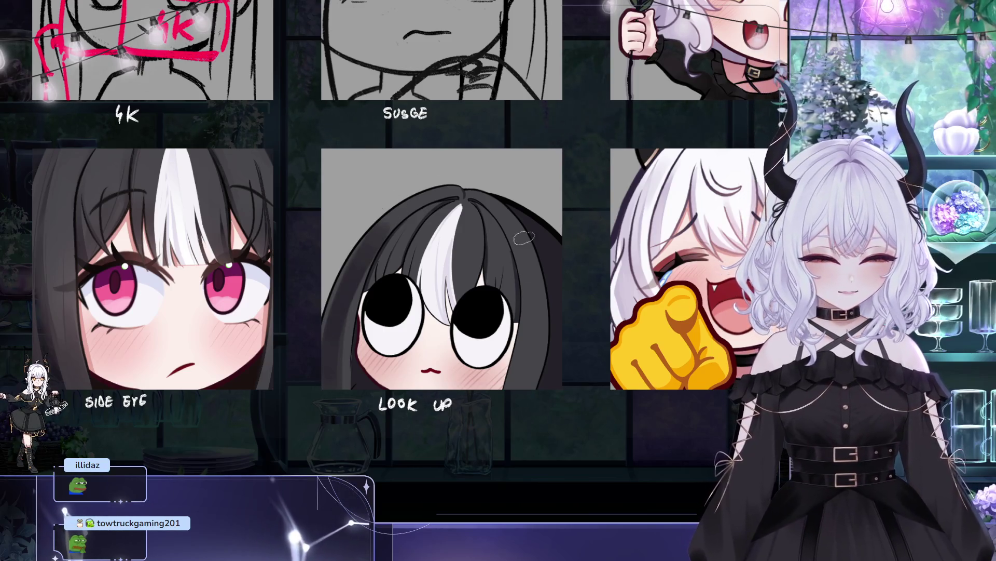
mouse_move(530, 242)
left_mouse_down()
mouse_move(476, 225)
mouse_move(524, 290)
left_mouse_up()
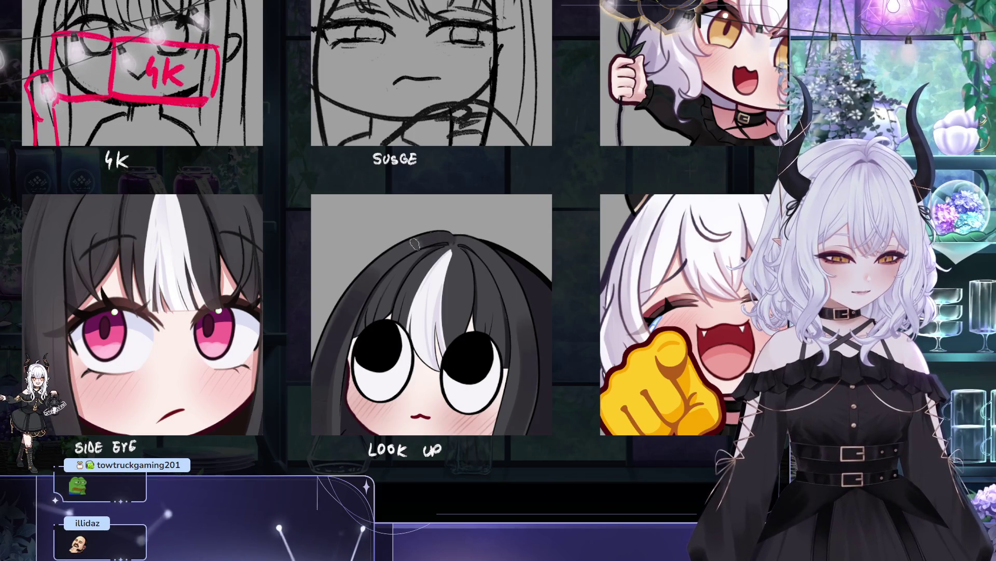
left_click_drag(563, 169, 555, 169)
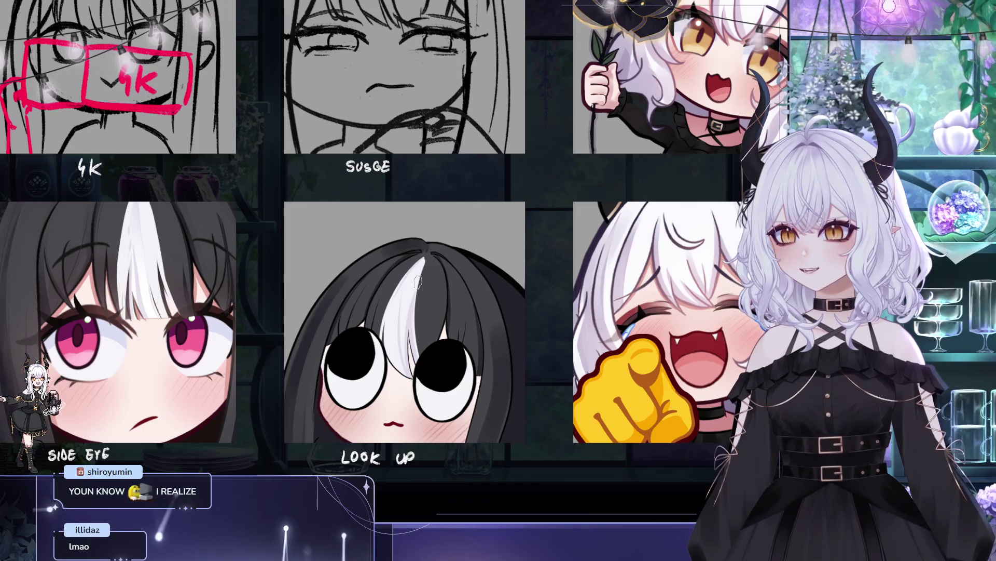
- Reframe the view on the LOOK UP hair around the top of the white streak
mouse_move(417, 282)
left_mouse_down()
mouse_move(389, 258)
mouse_move(386, 279)
left_mouse_up()
left_click_drag(395, 271, 428, 286)
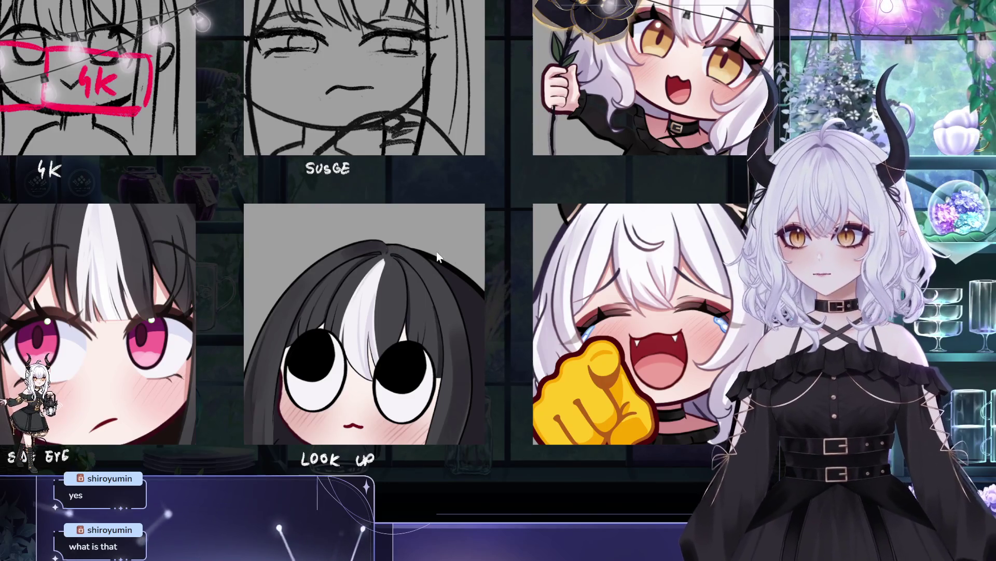
- Pan the view over the top of the LOOK UP chibi's hair
left_click_drag(292, 321, 345, 247)
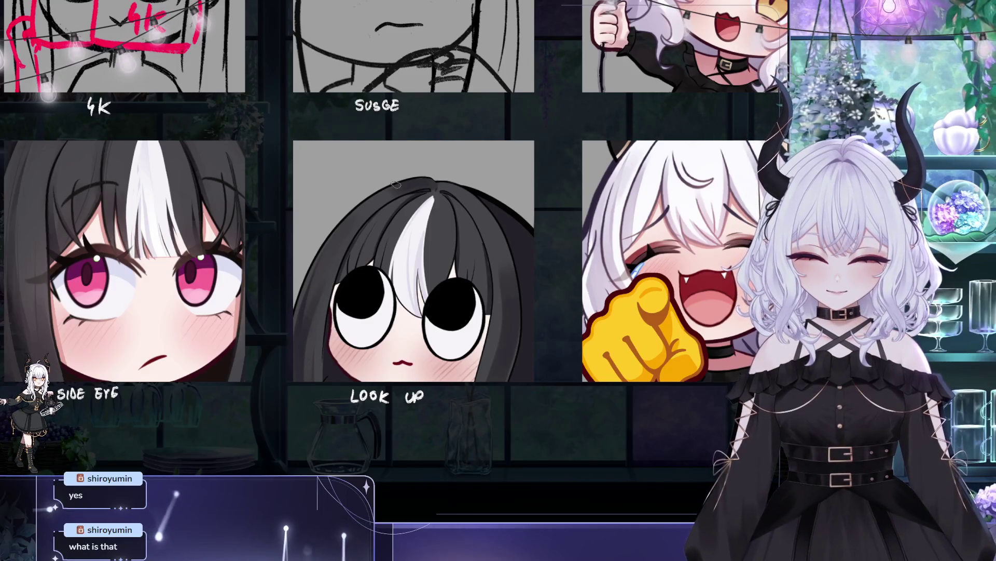
left_click_drag(369, 275, 367, 300)
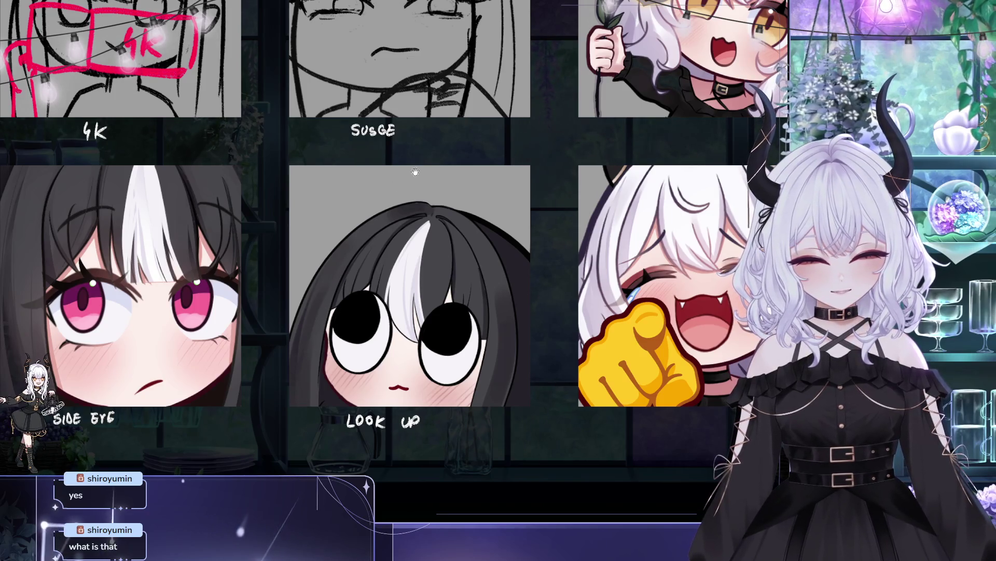
left_click_drag(403, 181, 372, 185)
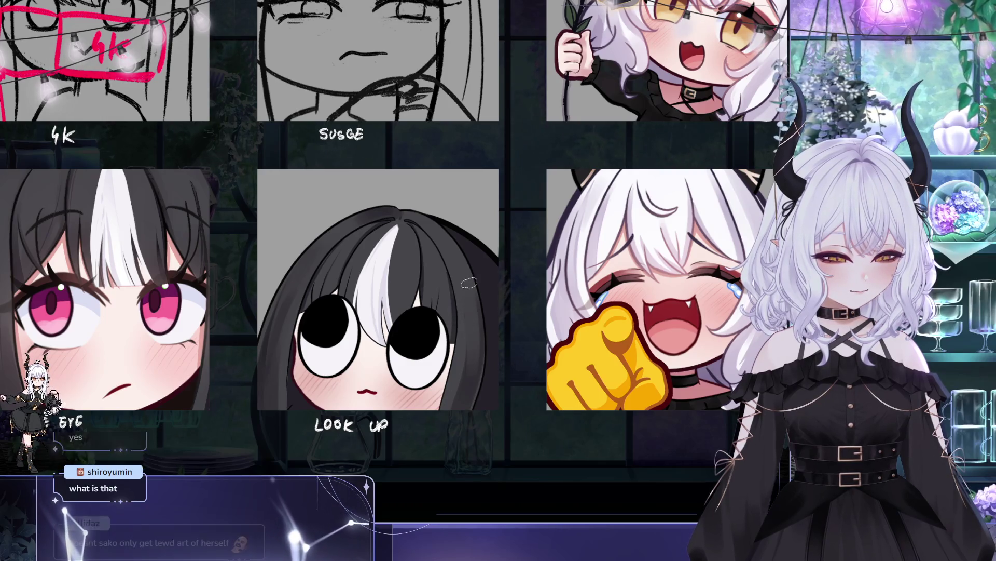
mouse_move(480, 358)
left_mouse_down()
mouse_move(477, 375)
mouse_move(506, 403)
left_mouse_up()
left_click_drag(497, 328, 432, 275)
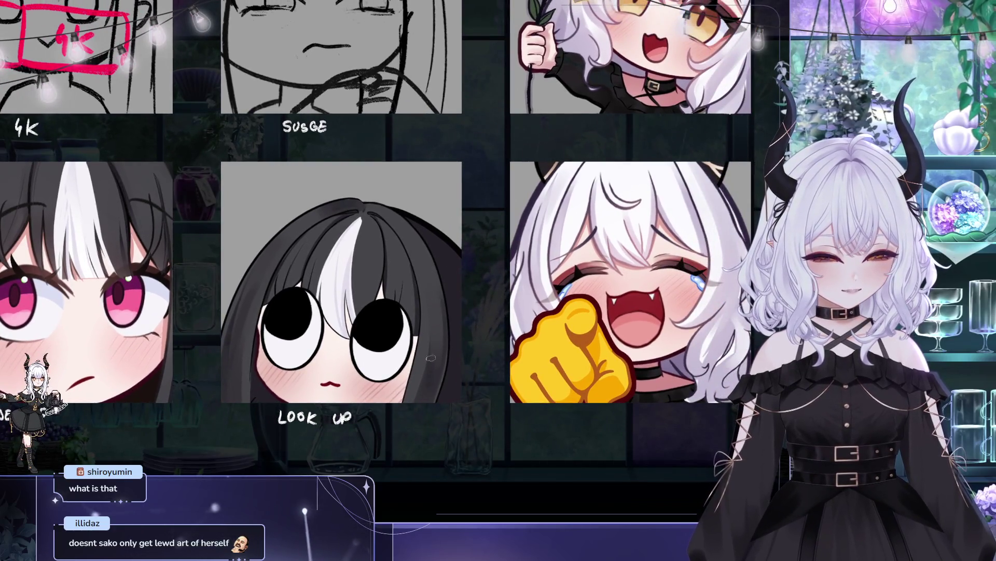
mouse_move(430, 331)
left_mouse_down()
mouse_move(449, 318)
mouse_move(488, 368)
left_mouse_up()
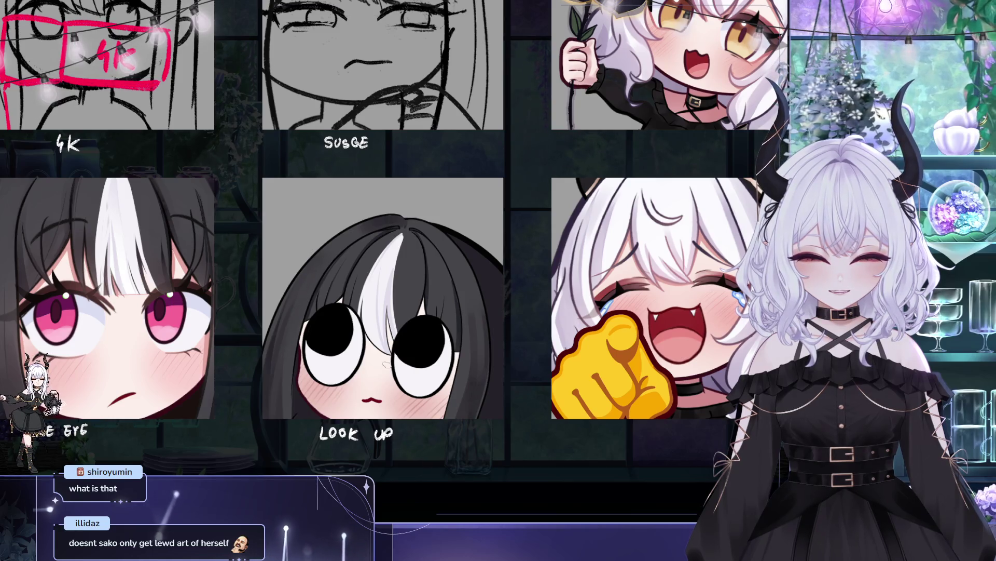
left_click_drag(383, 369, 380, 400)
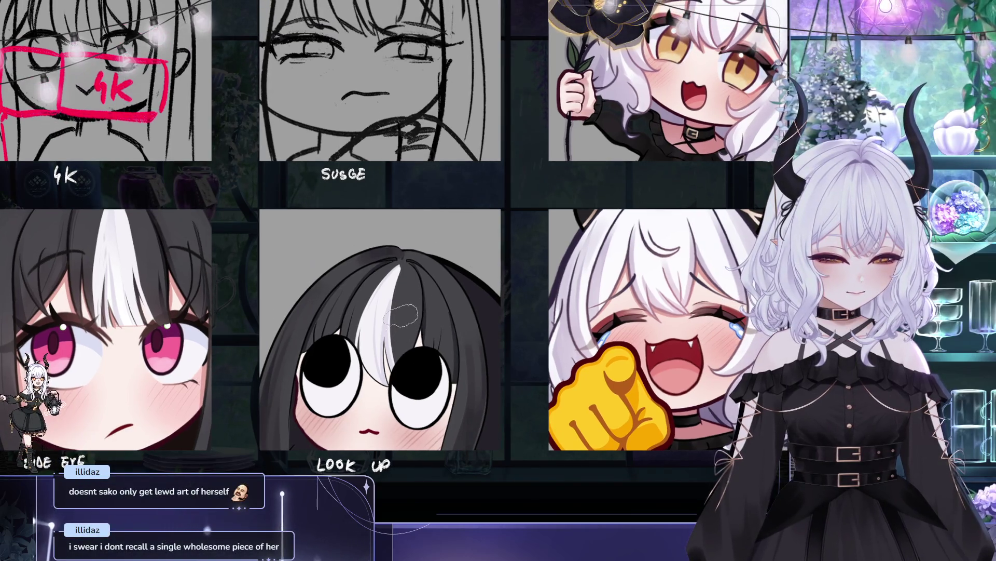
left_click_drag(401, 322, 444, 291)
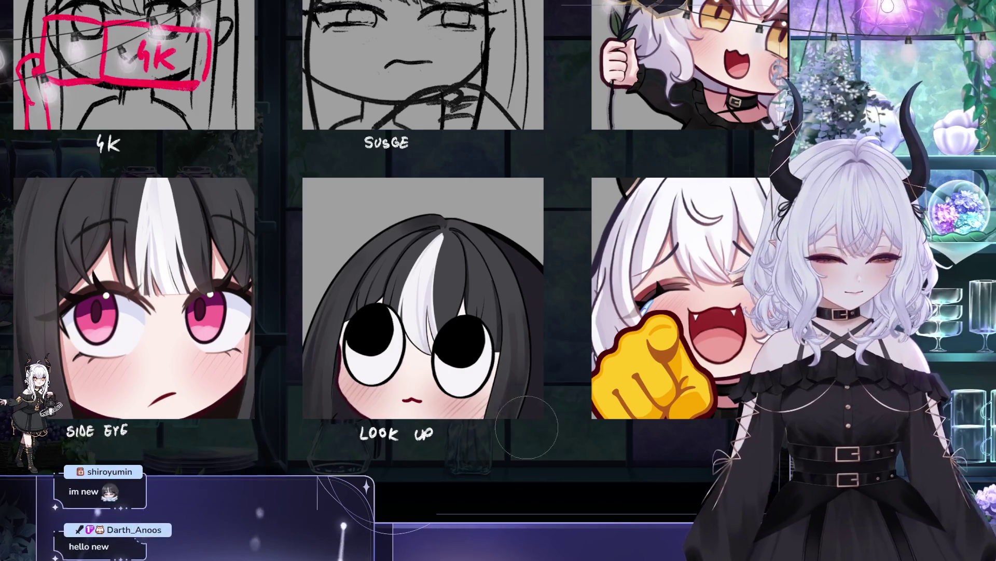
scroll(617, 311, "up", 1)
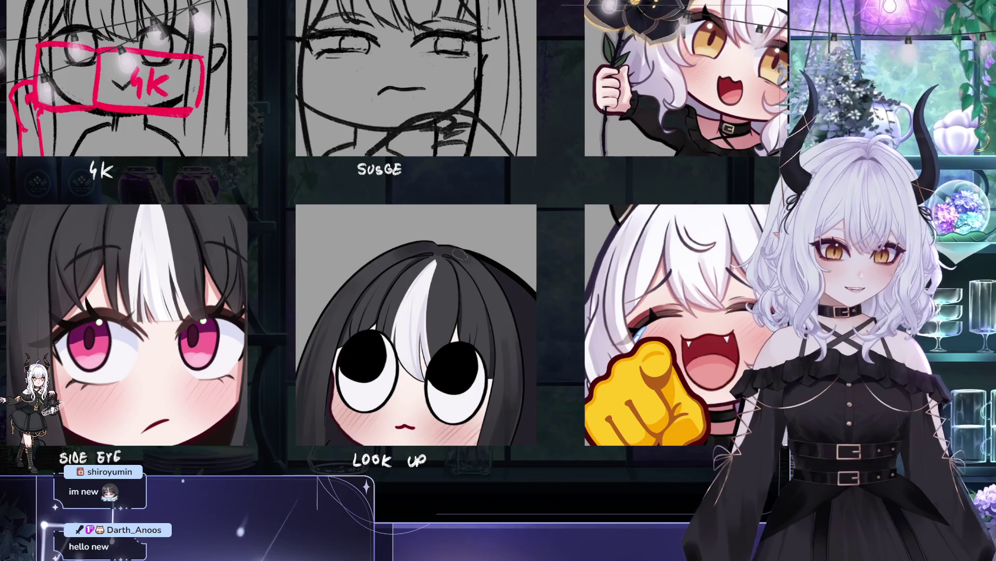
- Pan to the hair's right side, then flip the canvas horizontally to check the drawing
left_click_drag(474, 253, 409, 263)
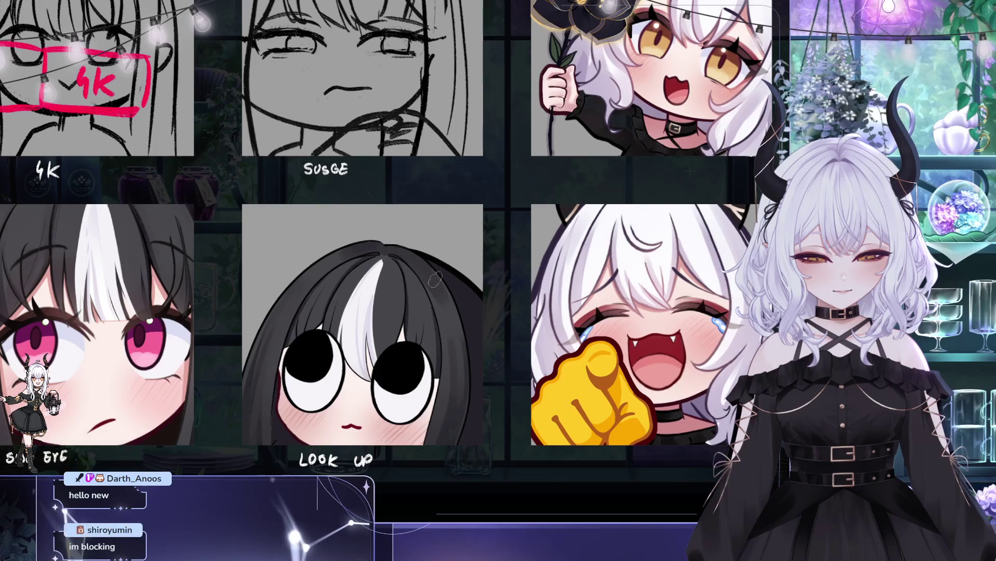
mouse_move(429, 254)
left_mouse_down()
mouse_move(472, 250)
mouse_move(444, 270)
left_mouse_up()
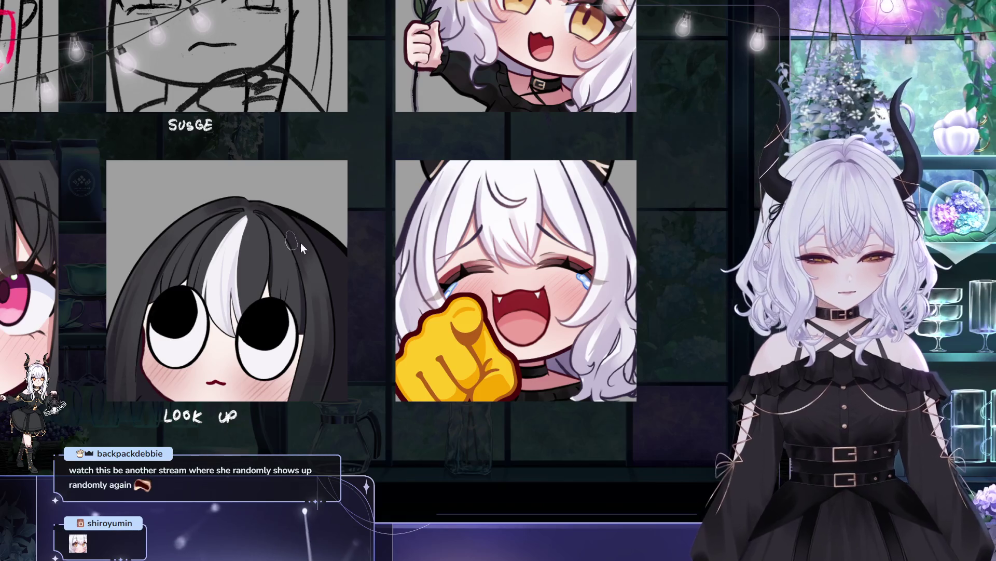
left_click_drag(361, 261, 401, 255)
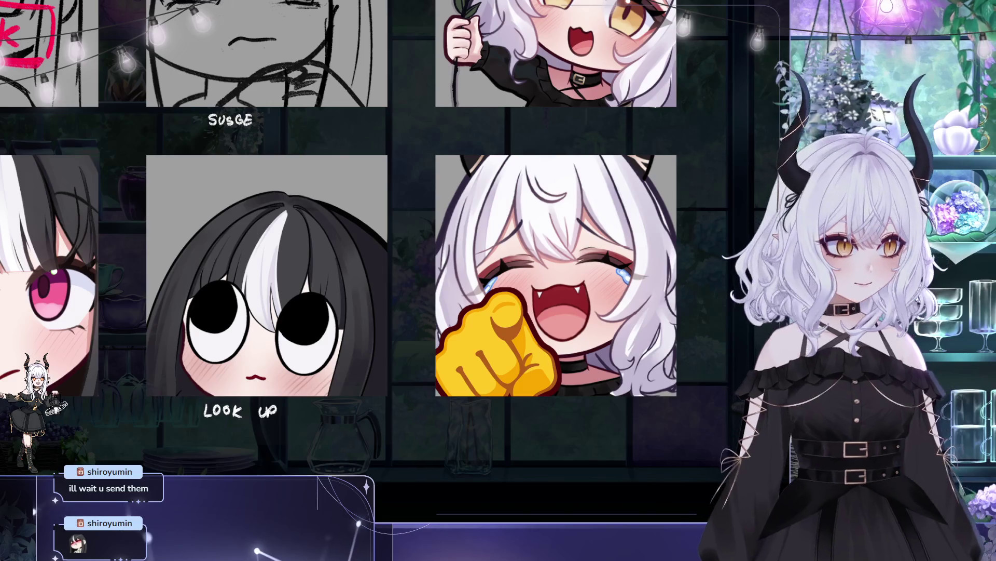
key("m")
mouse_move(488, 251)
left_mouse_down()
mouse_move(425, 253)
mouse_move(357, 274)
left_mouse_up()
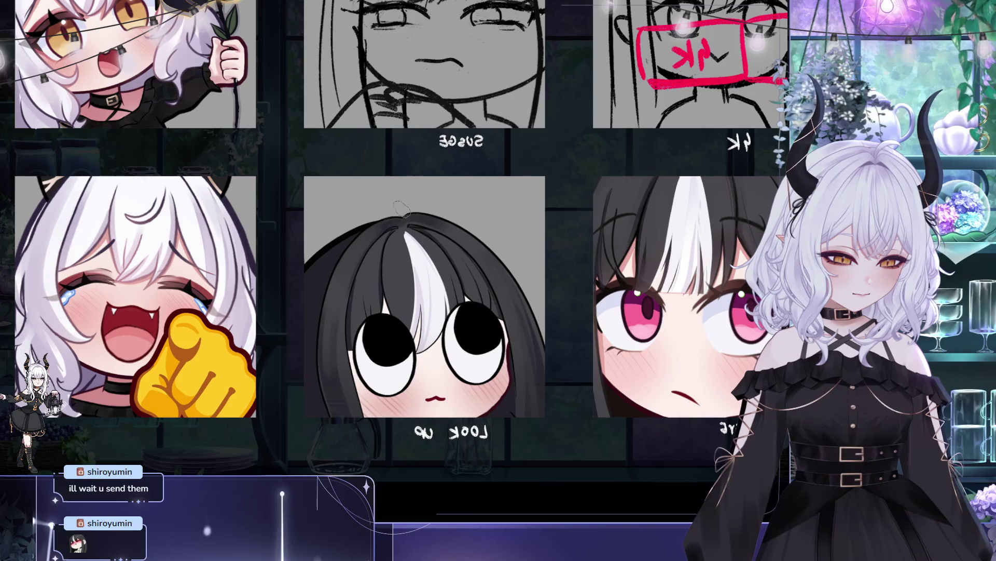
- Pan and zoom around the mirrored LOOK UP hair to inspect it, then zoom back out
left_click_drag(570, 153, 493, 155)
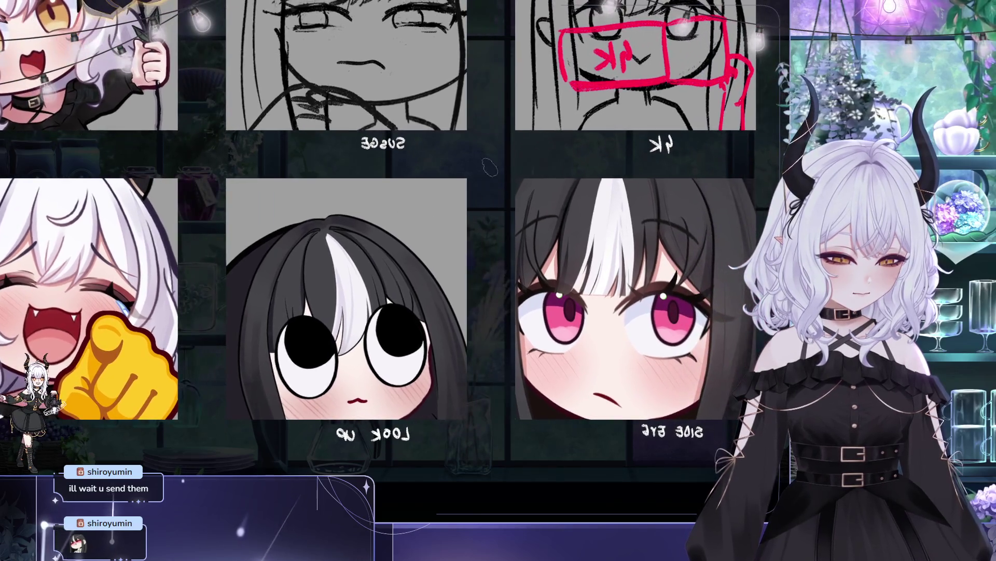
scroll(319, 248, "up", 3)
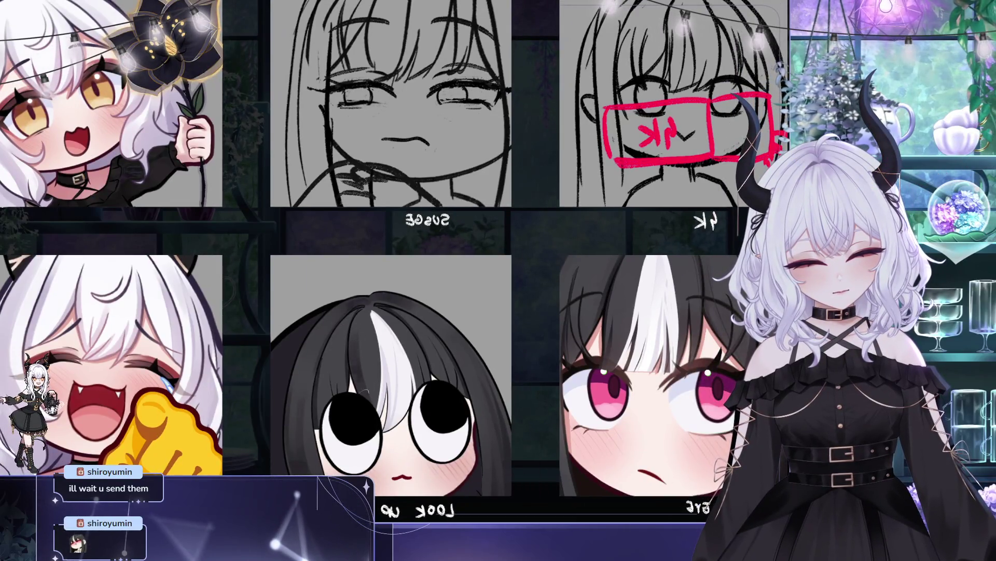
scroll(387, 346, "down", 1)
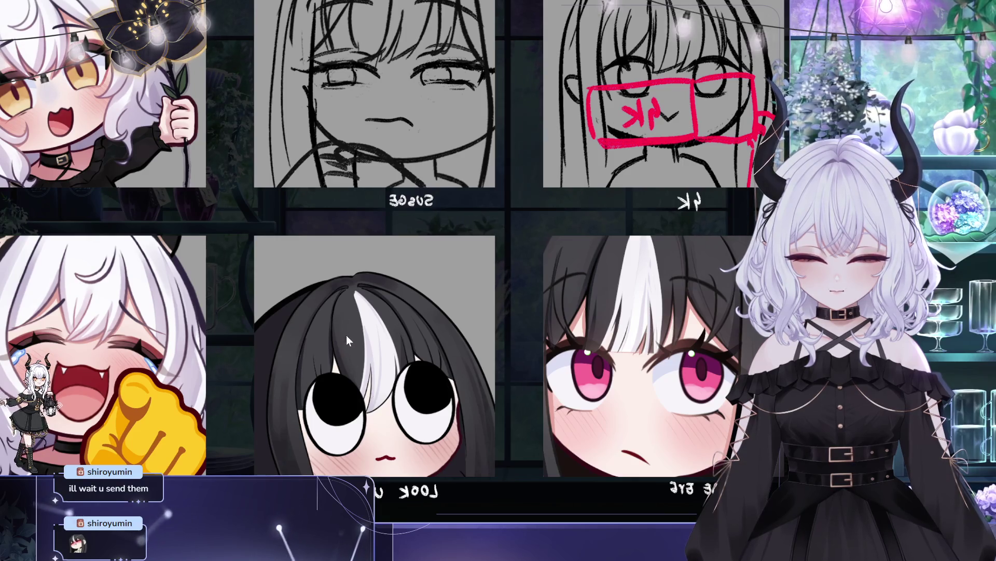
mouse_move(445, 235)
left_mouse_down()
mouse_move(463, 259)
mouse_move(544, 247)
mouse_move(525, 223)
left_mouse_up()
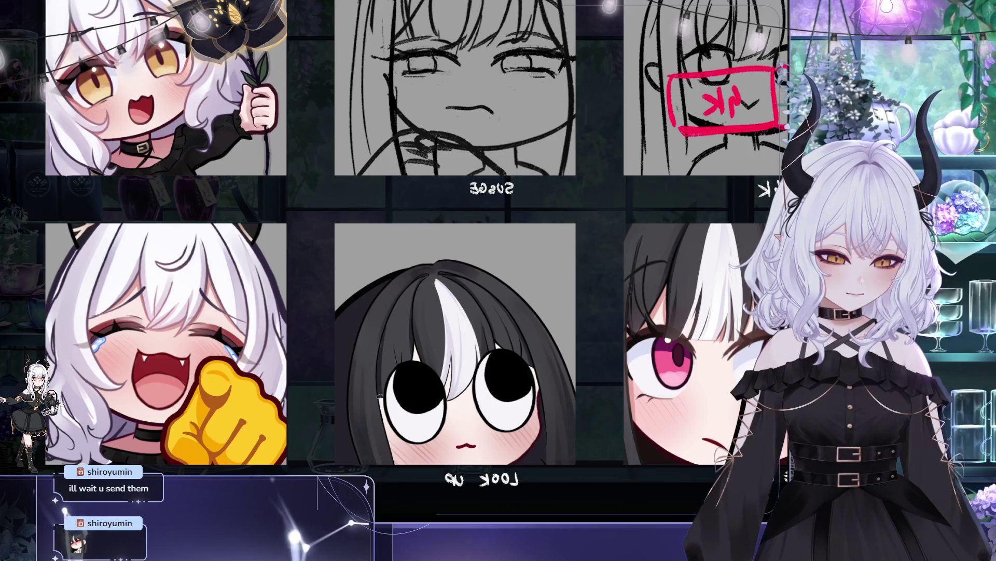
left_click_drag(375, 406, 349, 419)
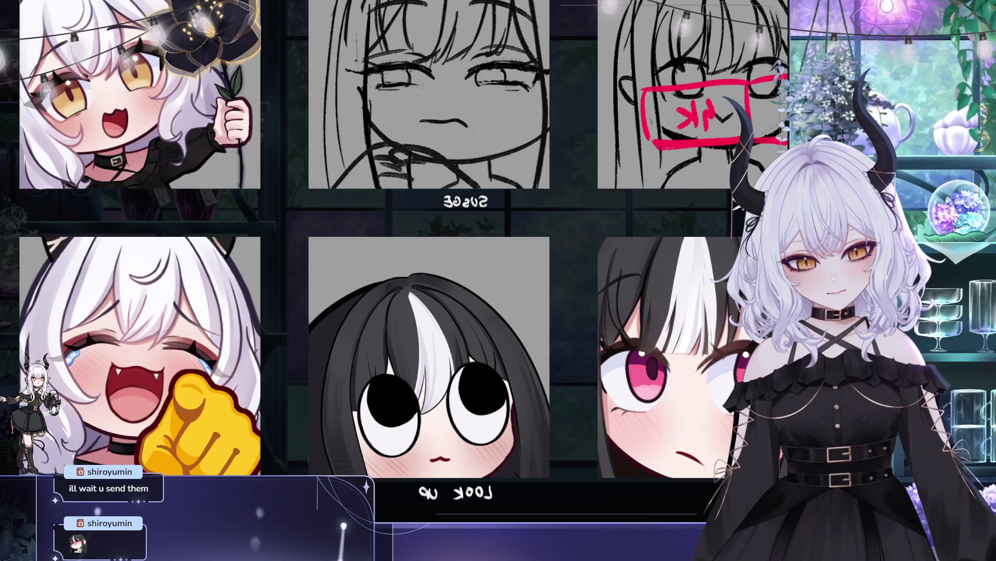
left_click_drag(496, 263, 458, 274)
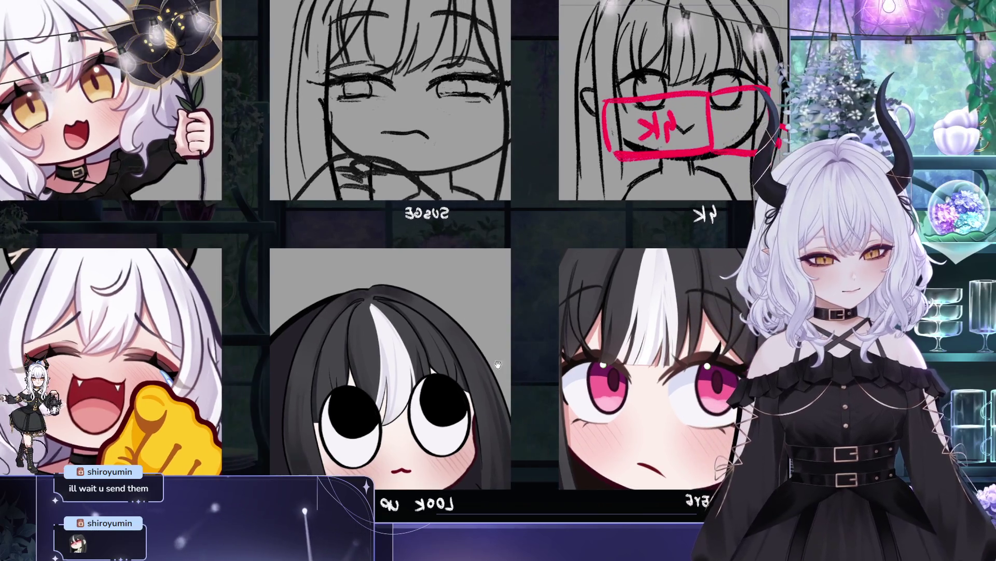
left_click_drag(328, 328, 375, 293)
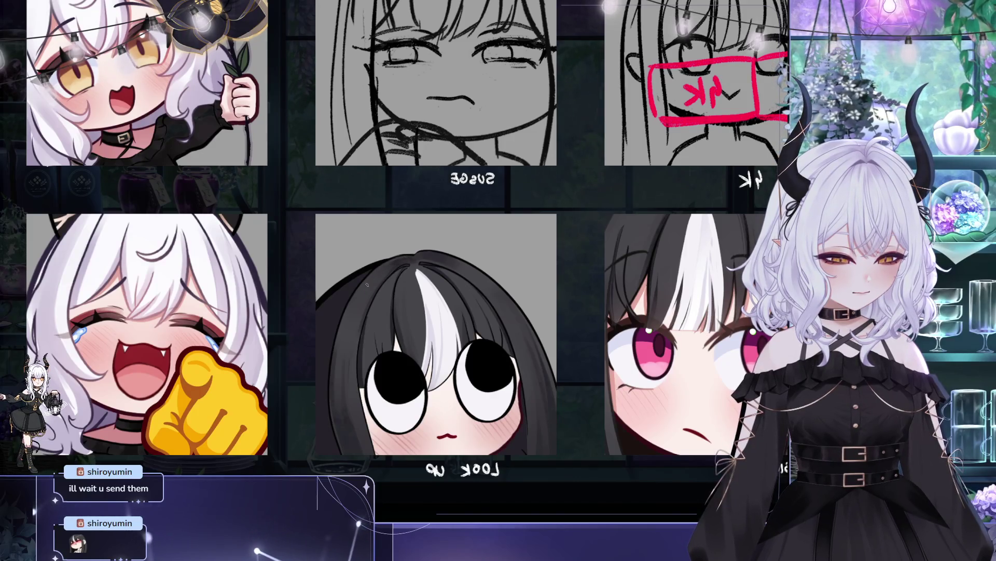
left_click_drag(451, 263, 421, 260)
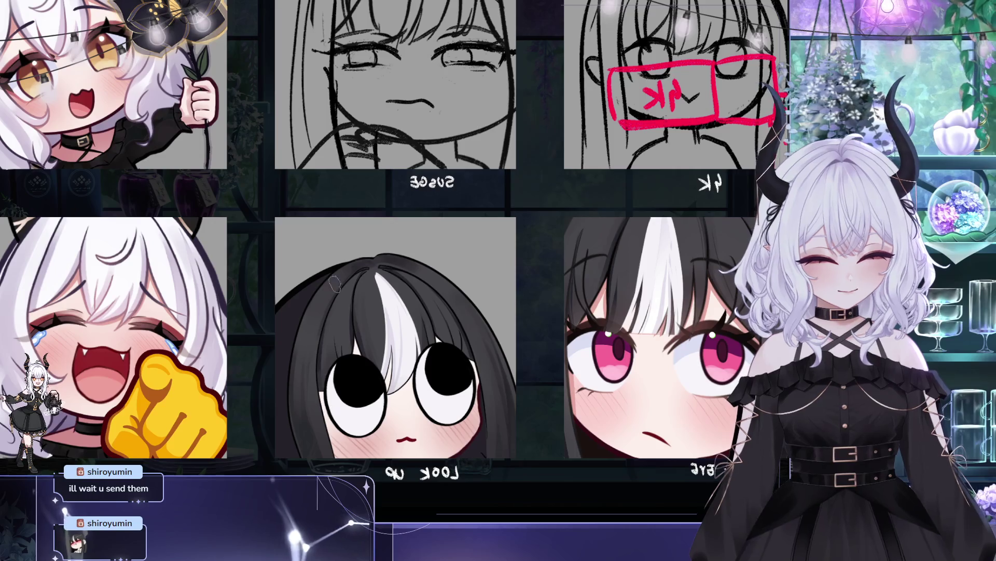
left_click_drag(414, 230, 405, 233)
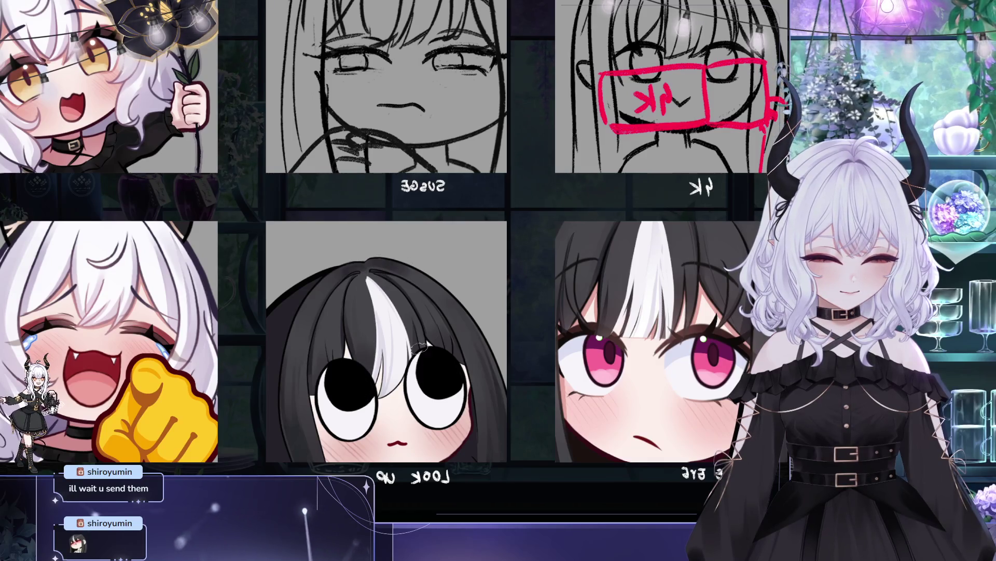
left_click_drag(418, 341, 402, 388)
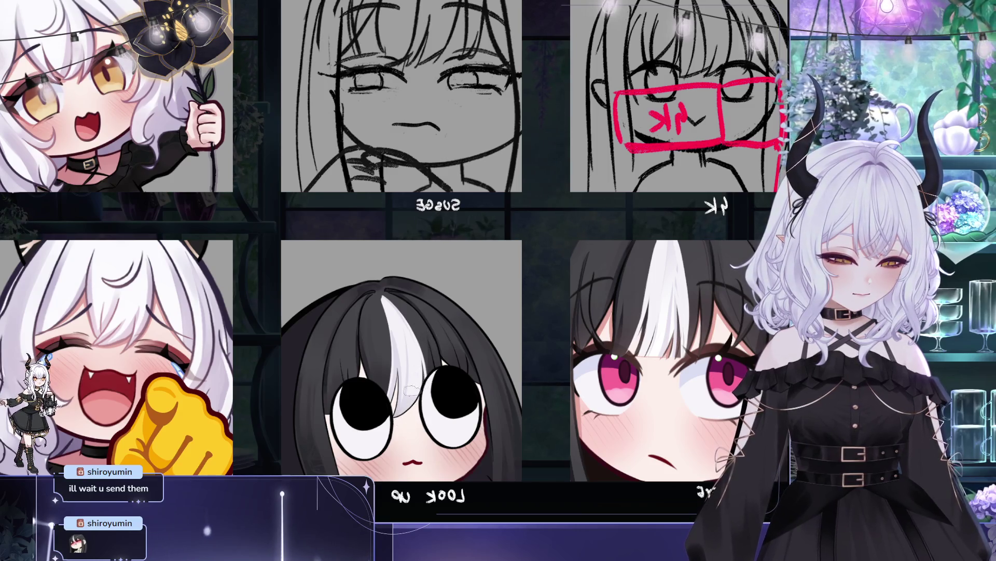
scroll(394, 363, "up", 1)
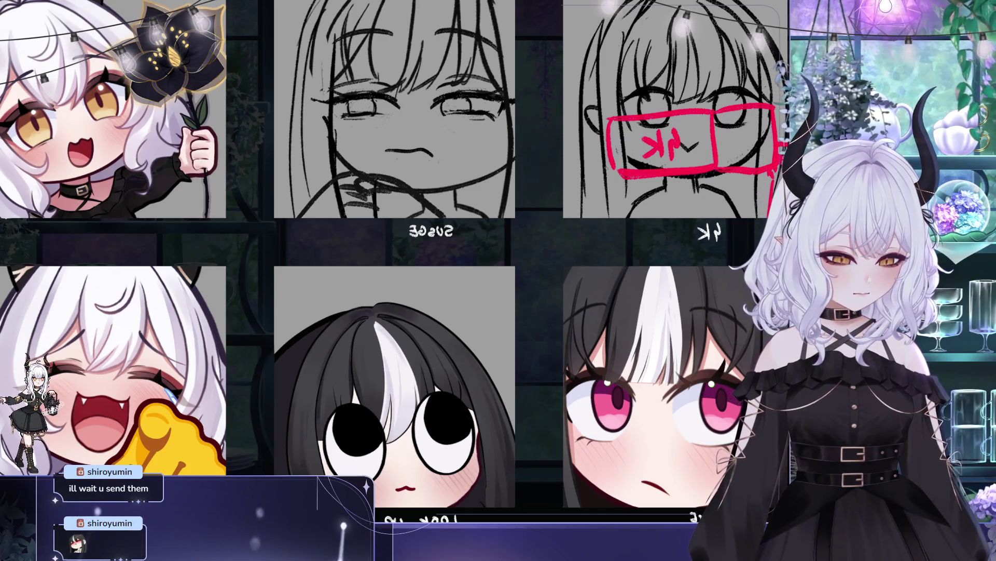
key("ctrl+minus")
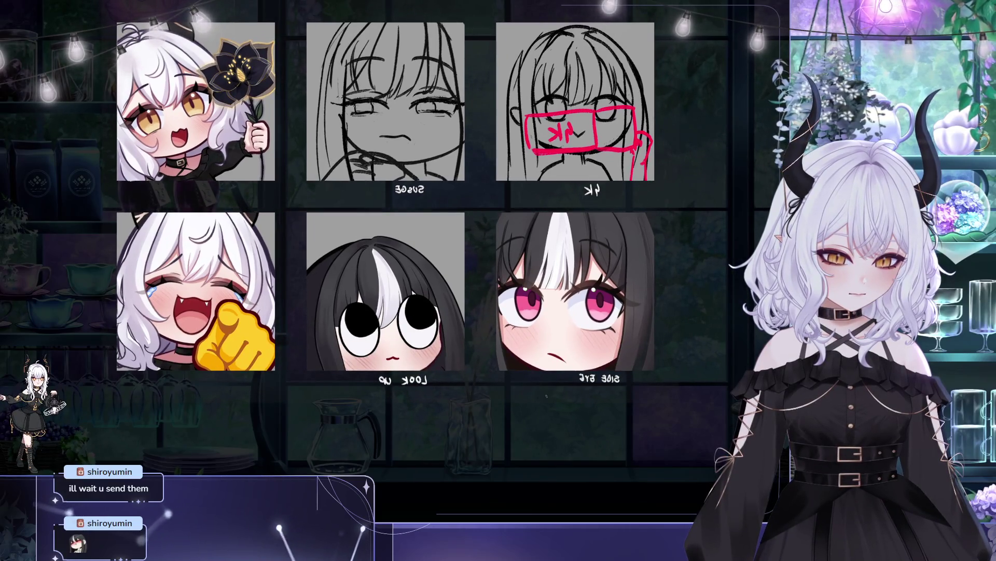
- Zoom out to show all six emotes and reposition the LOOK UP emote with Free Transform
key("ctrl+minus")
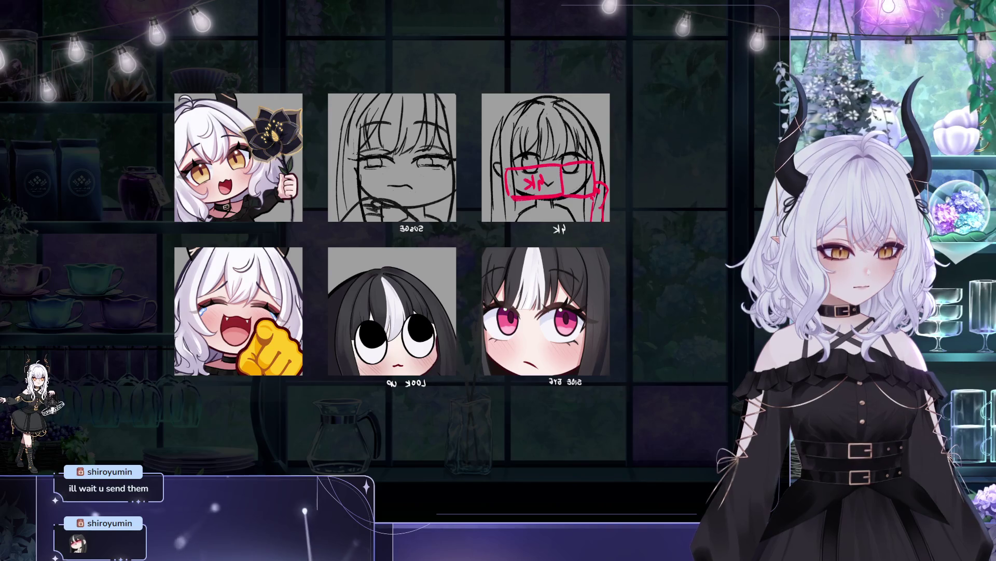
key("ctrl+t")
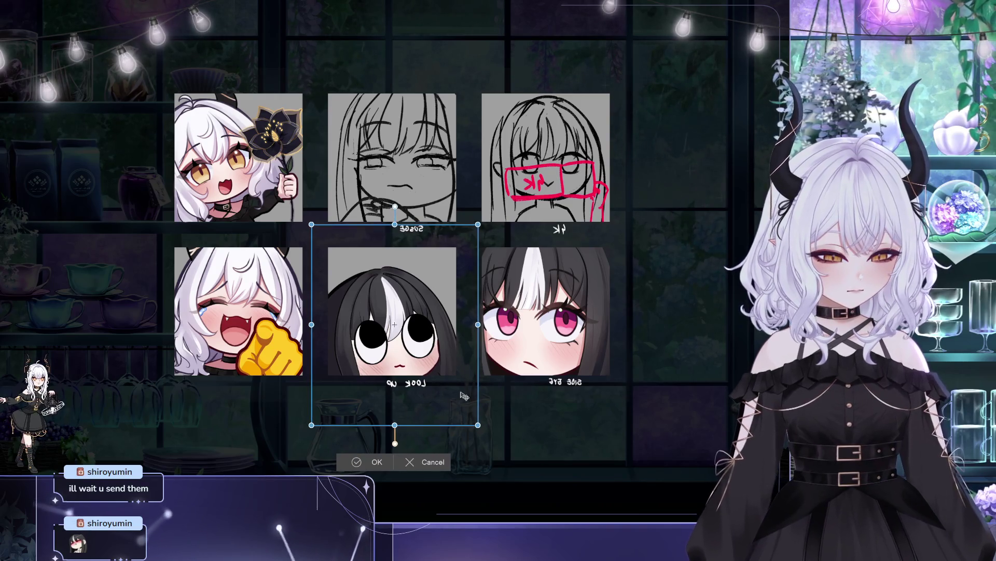
left_click(376, 462)
scroll(435, 388, "up", 5)
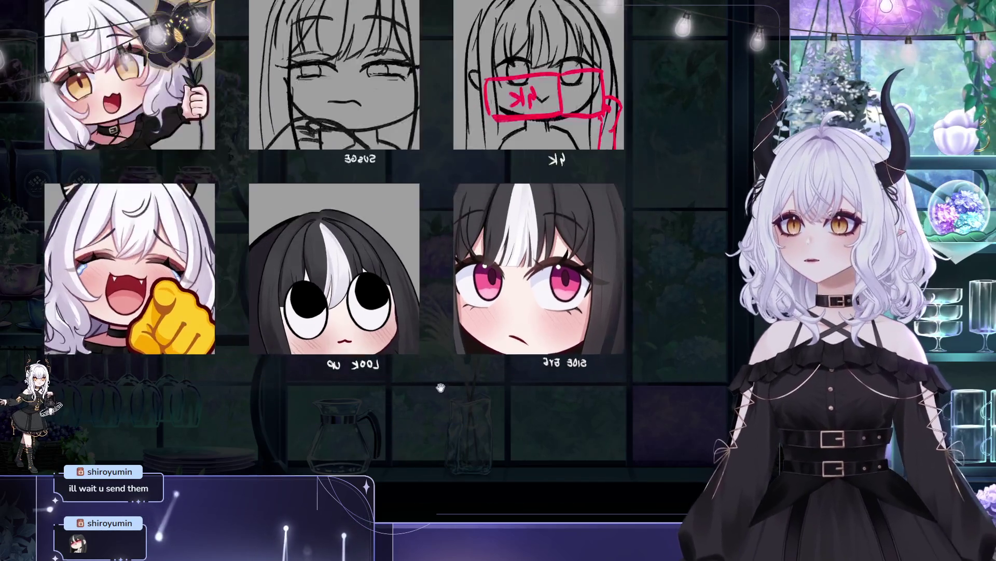
- Zoom in and pan across the mirrored LOOK UP face and hair
scroll(311, 337, "up", 3)
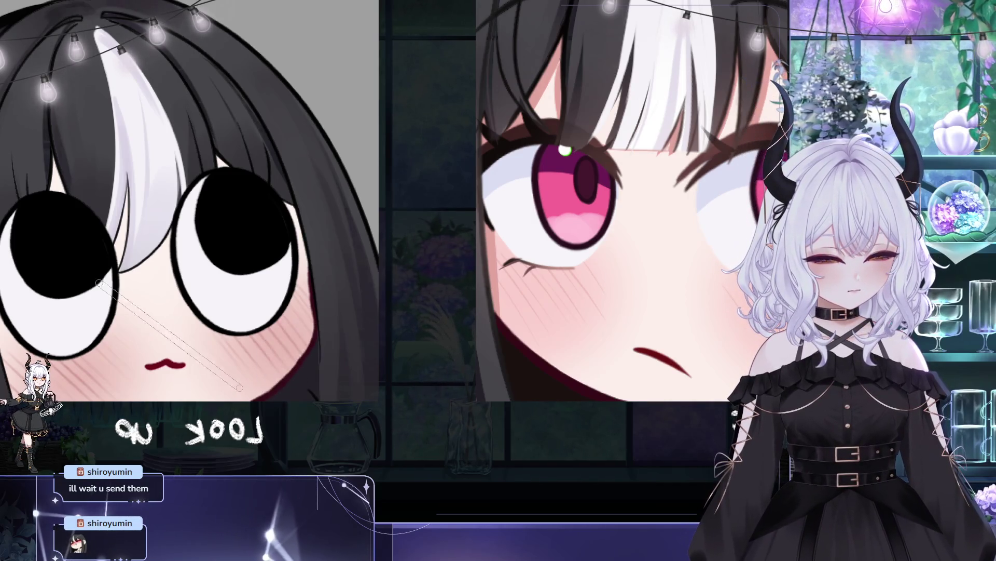
scroll(312, 377, "up", 1)
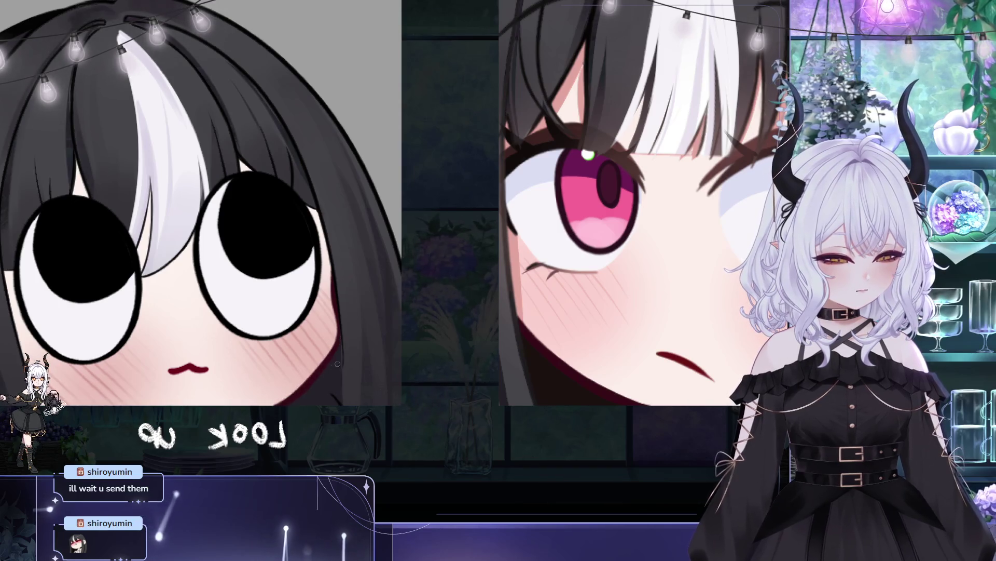
left_click_drag(343, 338, 396, 357)
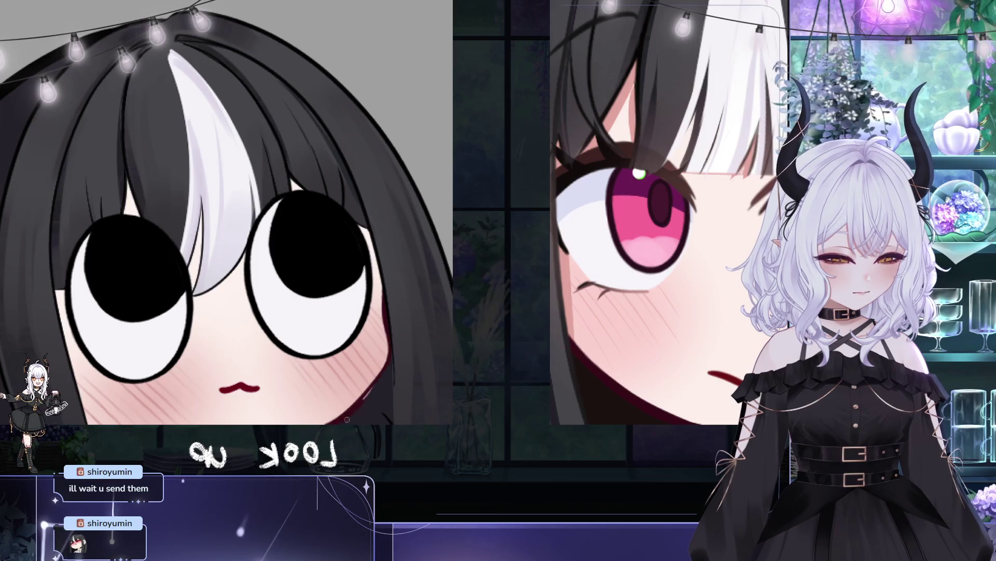
mouse_move(426, 369)
left_mouse_down()
mouse_move(483, 351)
mouse_move(318, 271)
left_mouse_up()
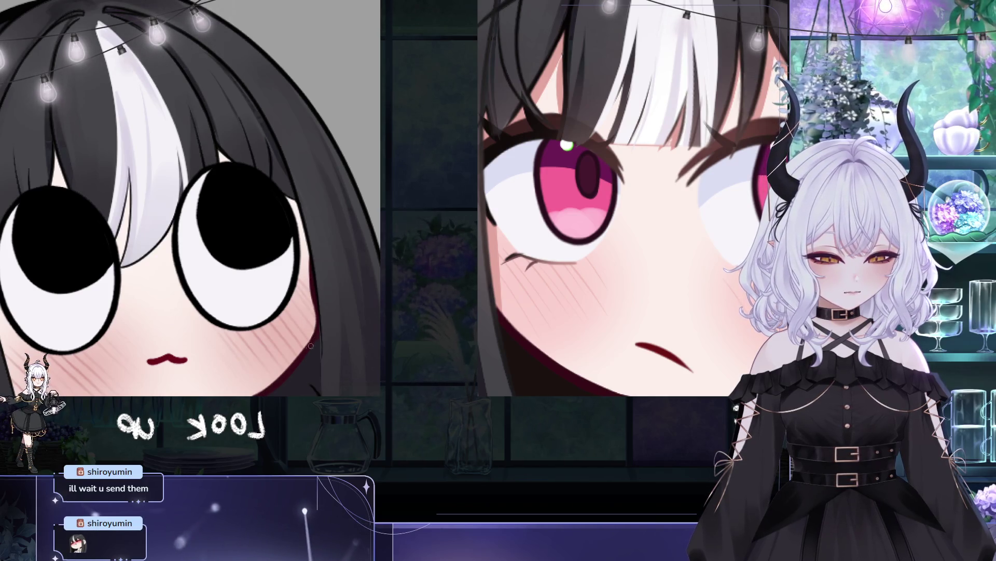
mouse_move(328, 339)
left_mouse_down()
mouse_move(349, 334)
mouse_move(359, 288)
mouse_move(352, 213)
mouse_move(369, 195)
mouse_move(356, 238)
left_mouse_up()
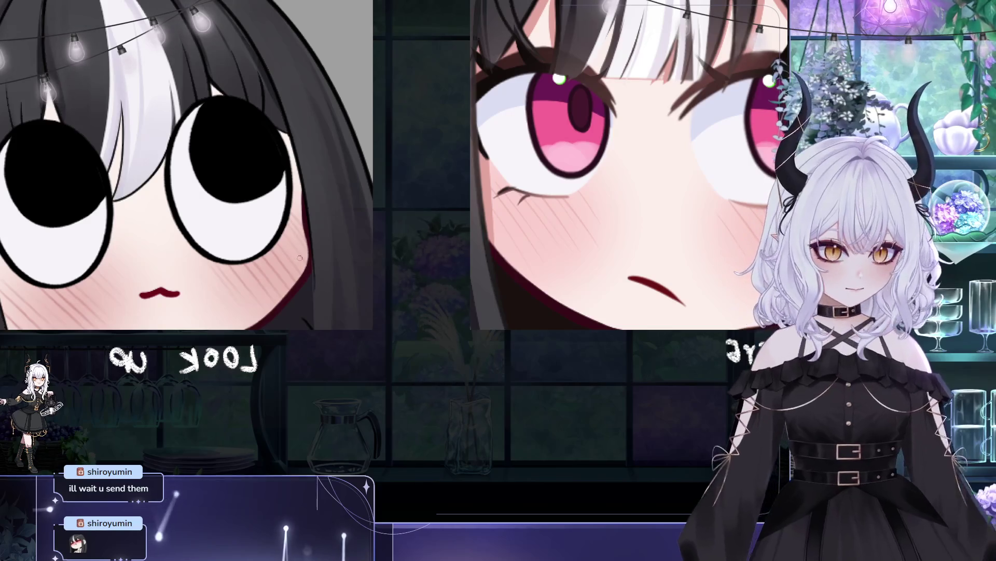
- Check the top and outline of the LOOK UP hair, then flip the view back to normal
mouse_move(293, 272)
left_mouse_down()
mouse_move(316, 327)
mouse_move(505, 346)
left_mouse_up()
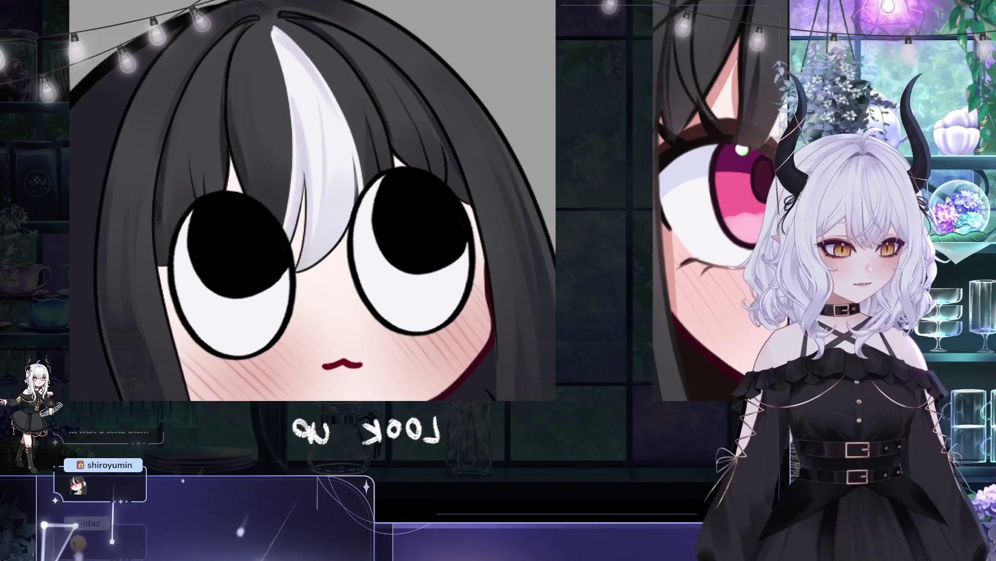
mouse_move(453, 254)
left_mouse_down()
mouse_move(386, 272)
mouse_move(441, 187)
left_mouse_up()
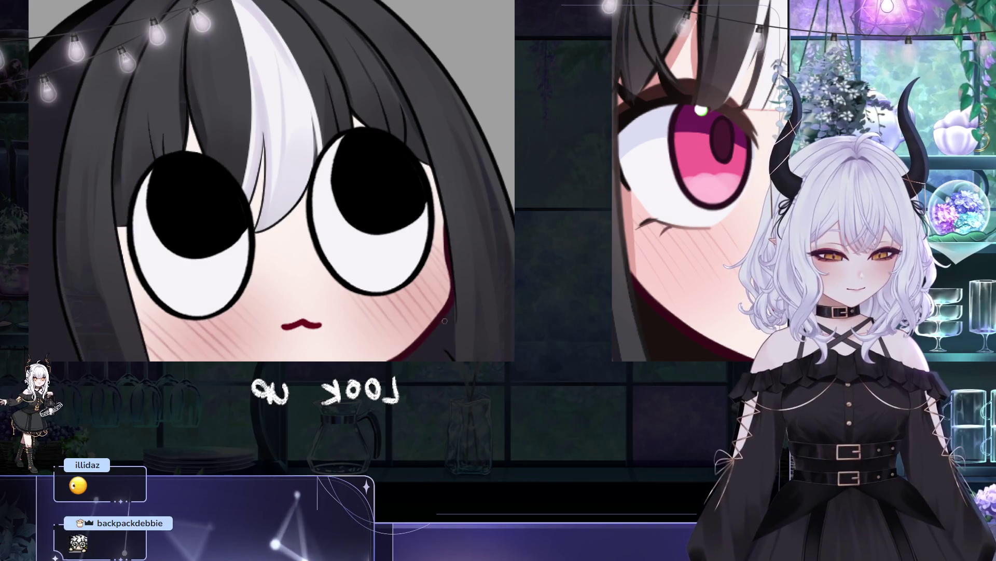
mouse_move(473, 215)
left_mouse_down()
mouse_move(483, 293)
mouse_move(560, 245)
left_mouse_up()
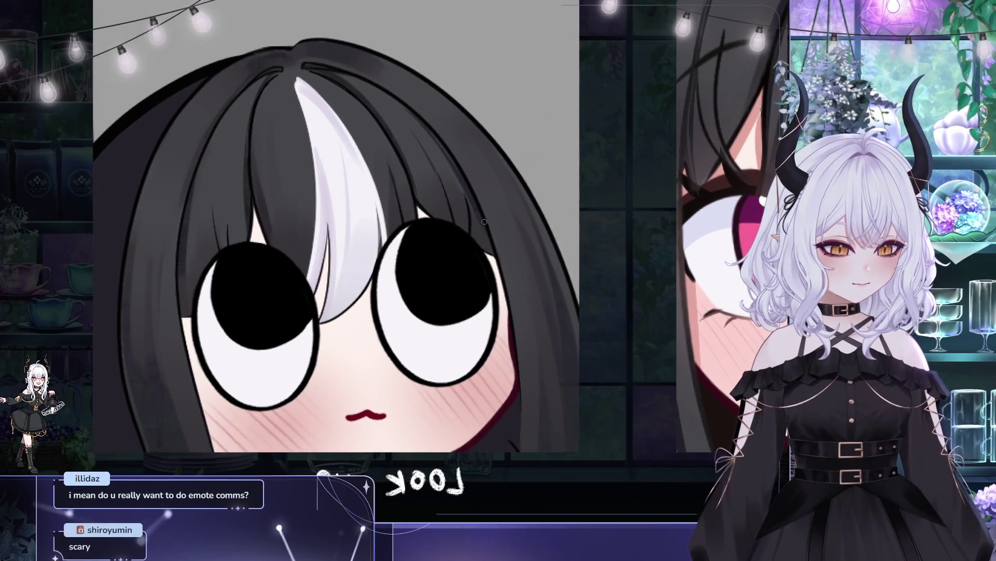
left_click_drag(483, 217, 500, 269)
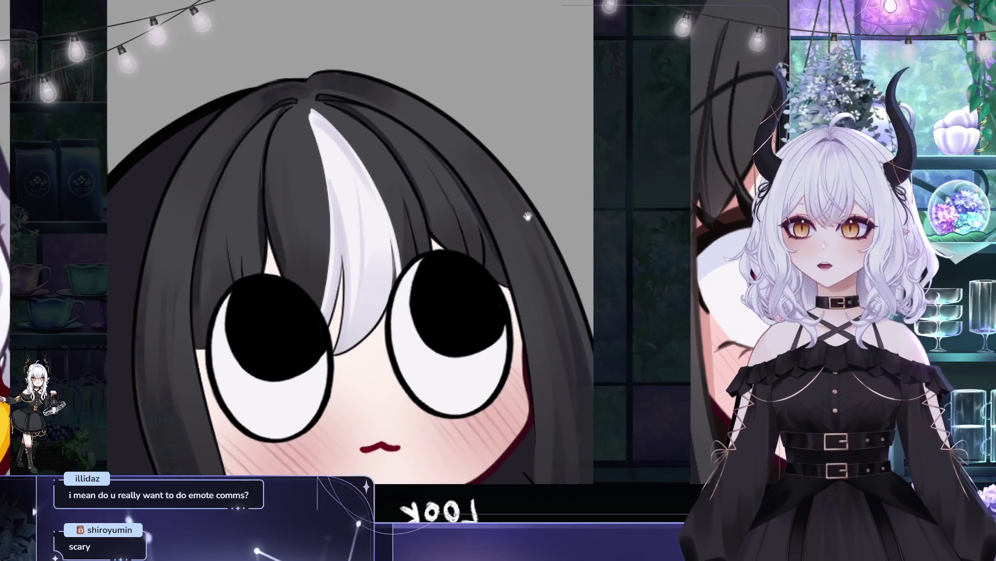
mouse_move(544, 203)
left_mouse_down()
mouse_move(560, 216)
mouse_move(523, 182)
left_mouse_up()
key("m")
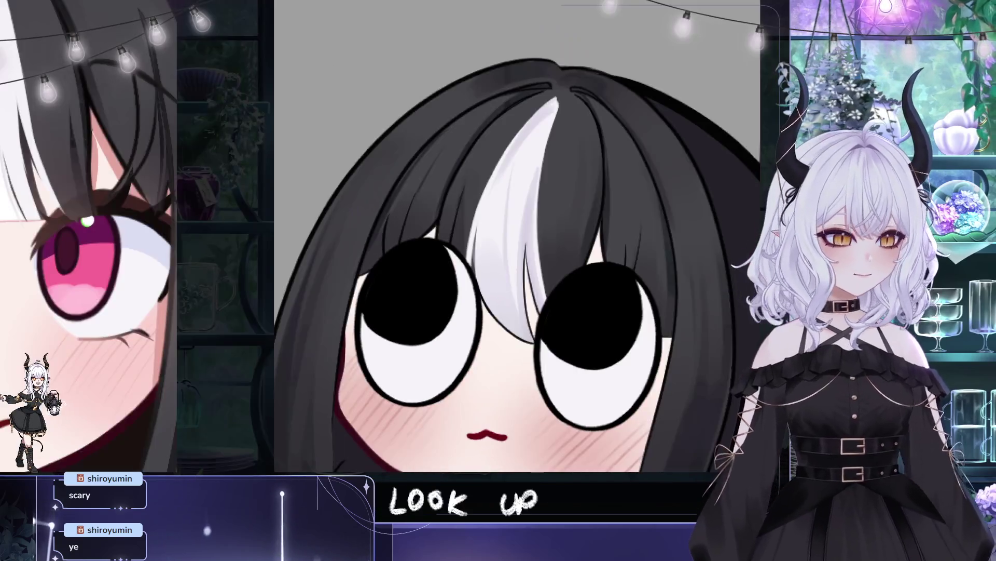
left_click_drag(688, 223, 615, 176)
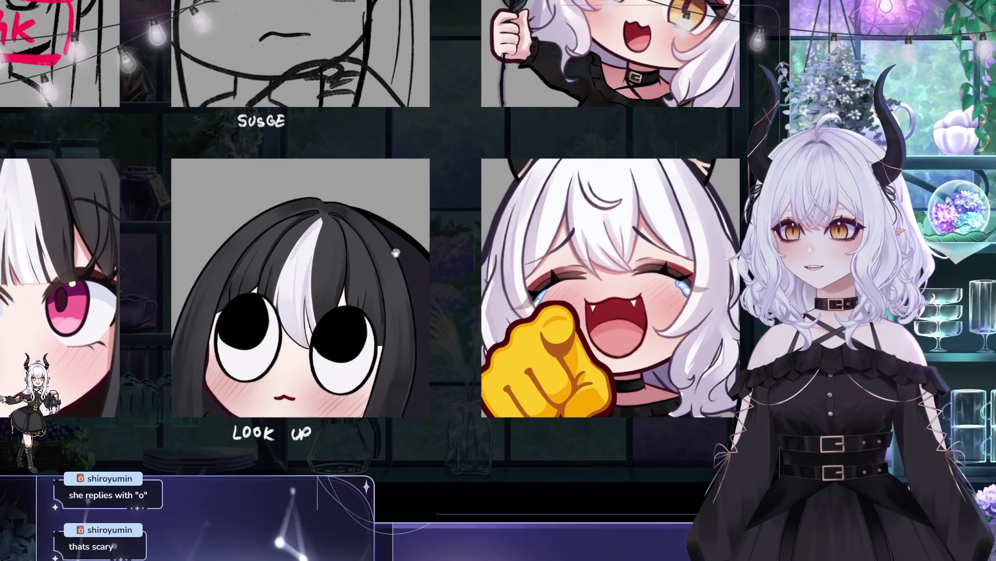
left_click_drag(396, 253, 387, 215)
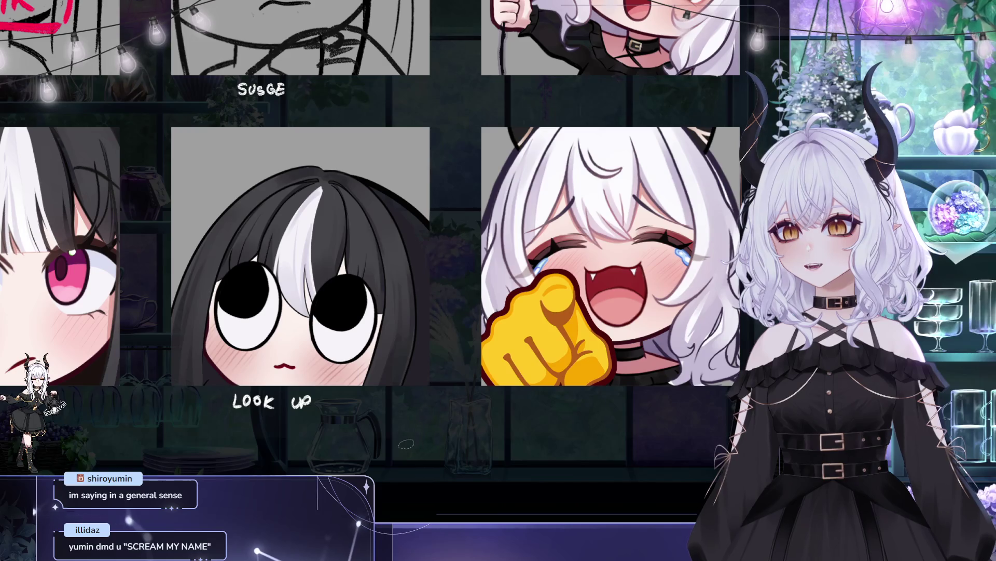
- Centre the LOOK UP emote and start a Free Transform, tilting it slightly clockwise
mouse_move(459, 228)
left_mouse_down()
mouse_move(597, 228)
mouse_move(618, 246)
left_mouse_up()
left_click_drag(549, 351, 576, 363)
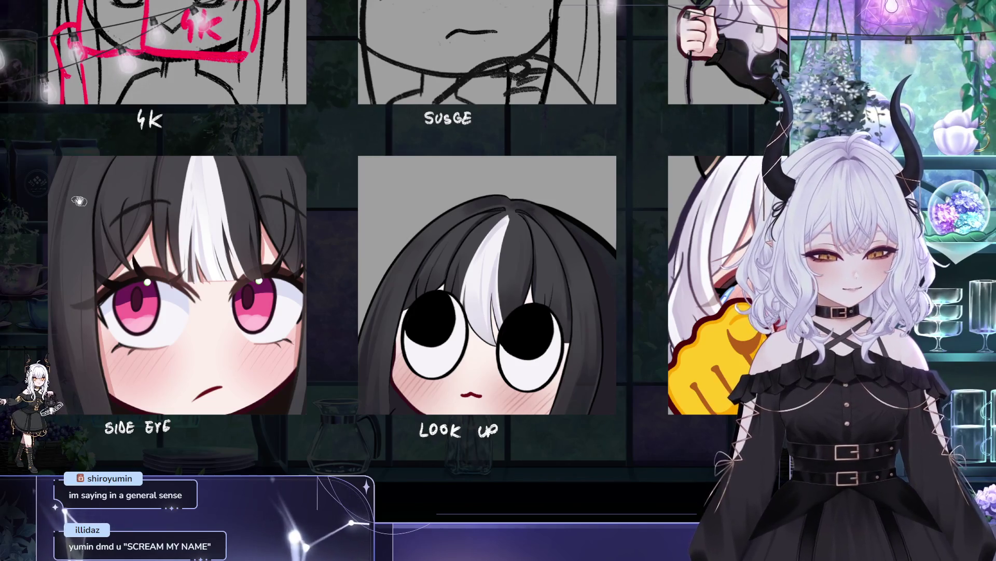
left_click_drag(79, 201, 29, 172)
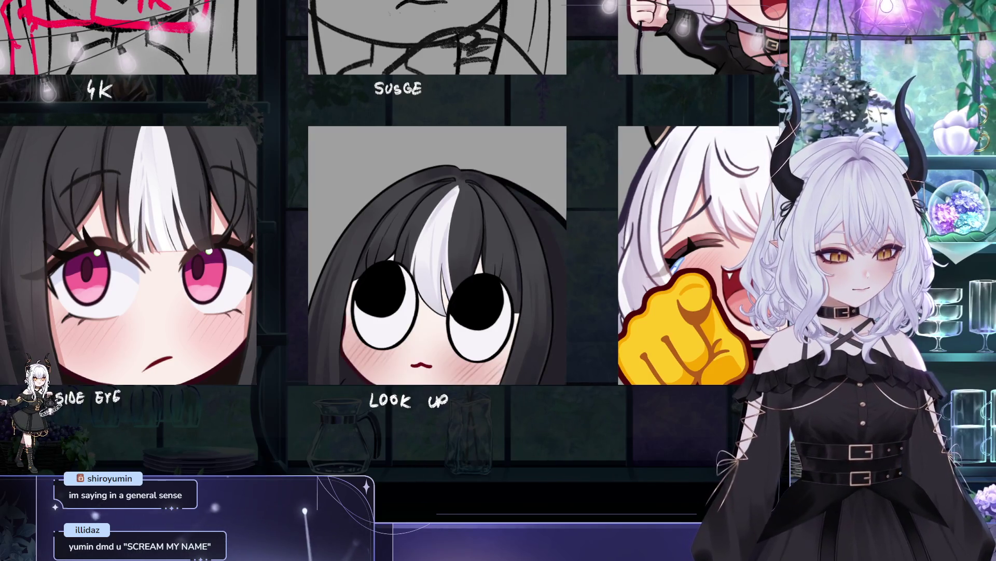
key("ctrl+t")
left_click_drag(555, 371, 526, 399)
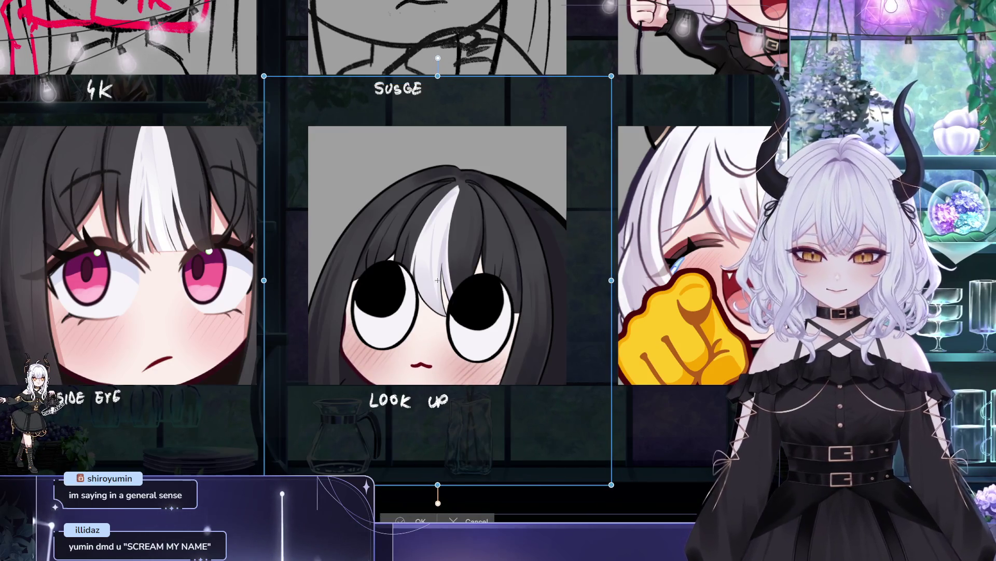
key("Return")
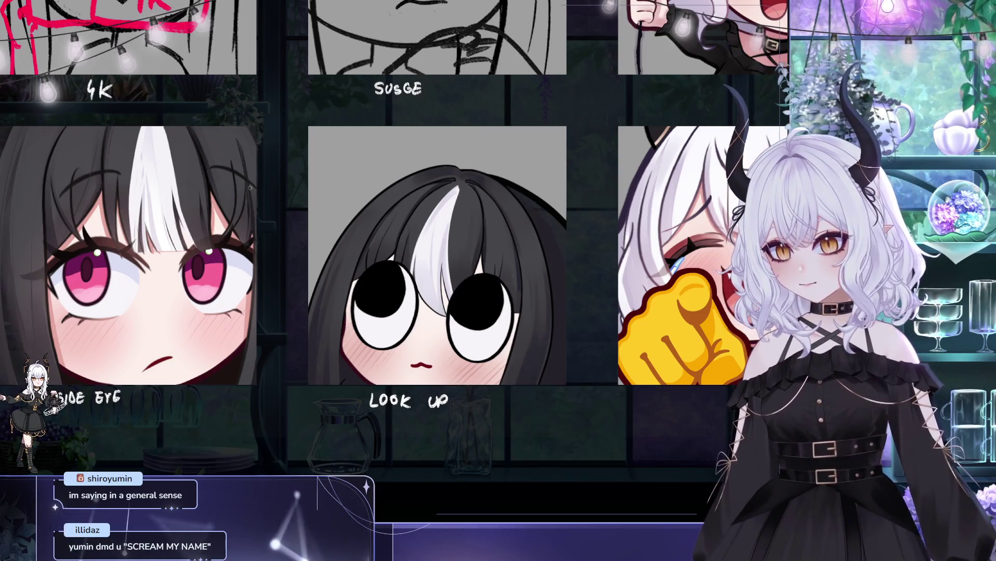
left_click_drag(381, 226, 347, 256)
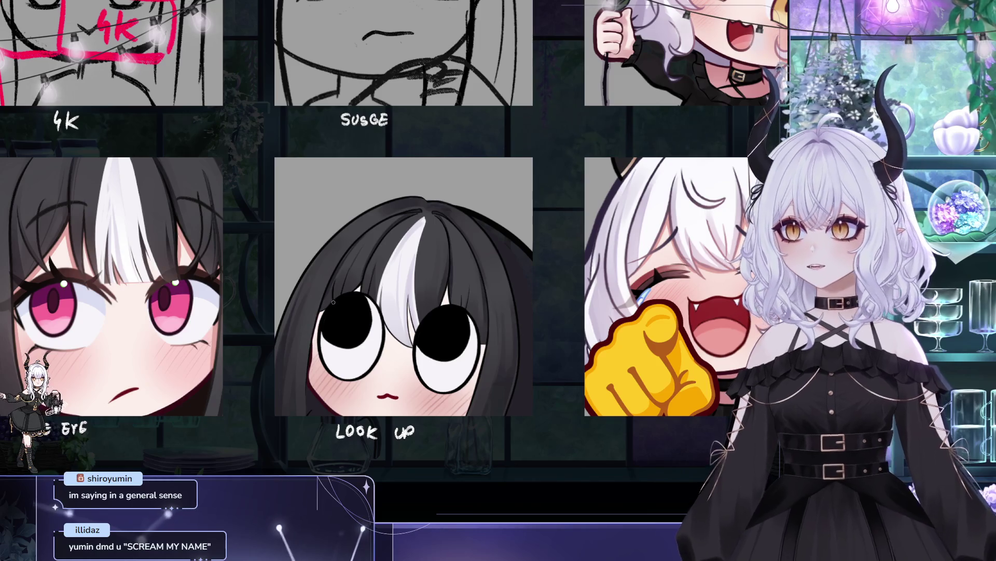
left_click_drag(432, 248, 414, 255)
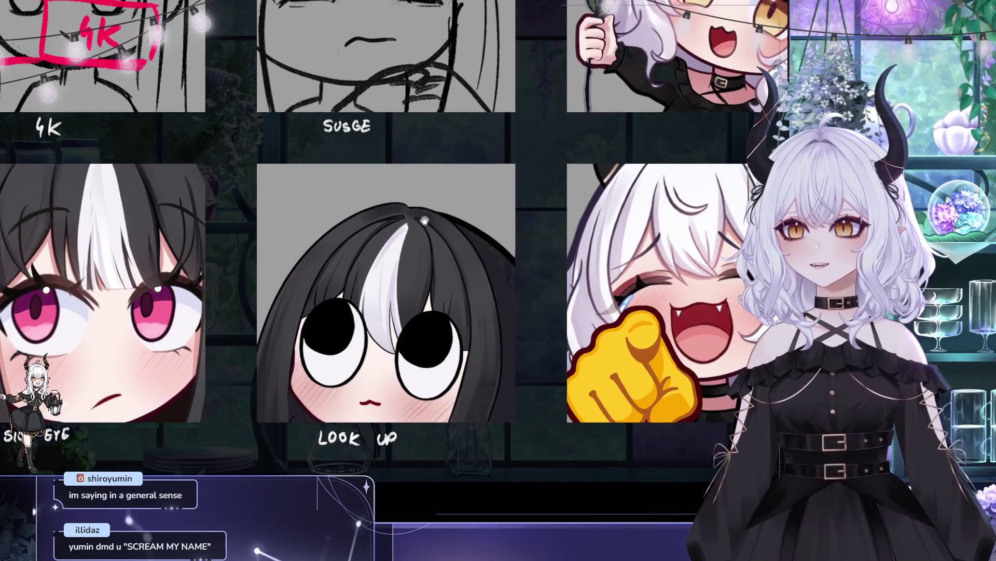
scroll(441, 202, "down", 1)
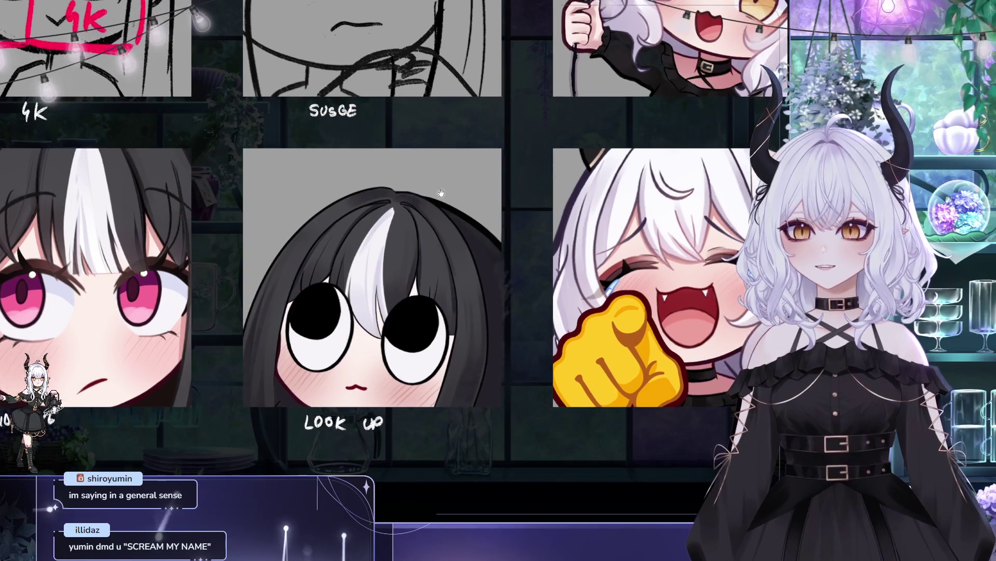
left_click_drag(461, 192, 533, 188)
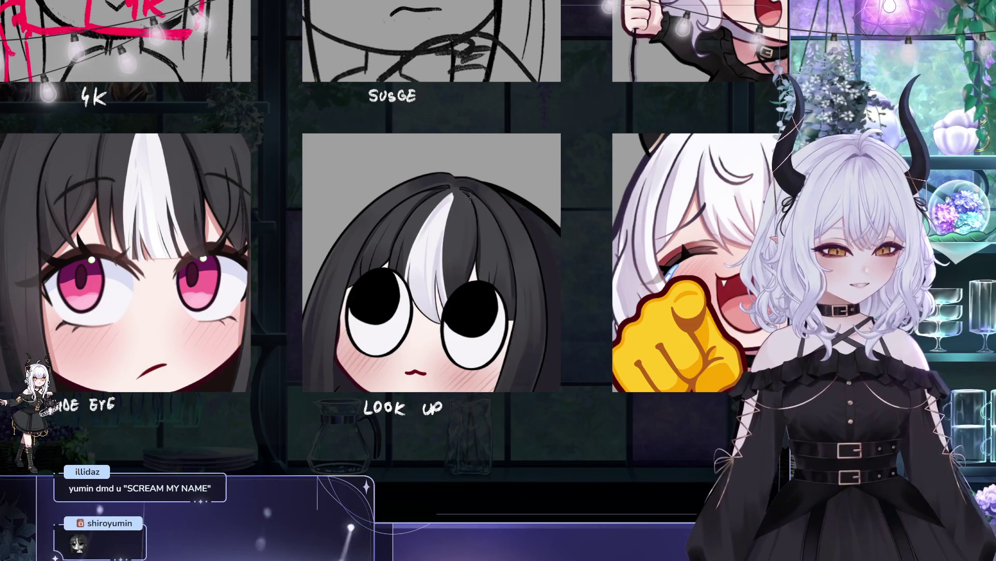
mouse_move(493, 203)
left_mouse_down()
mouse_move(562, 289)
mouse_move(608, 300)
left_mouse_up()
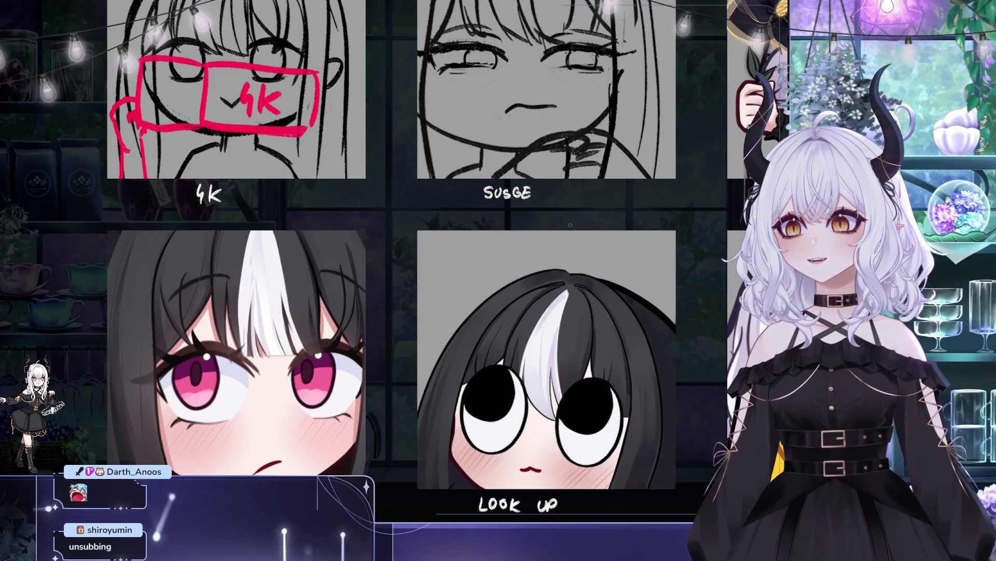
left_click_drag(641, 345, 627, 314)
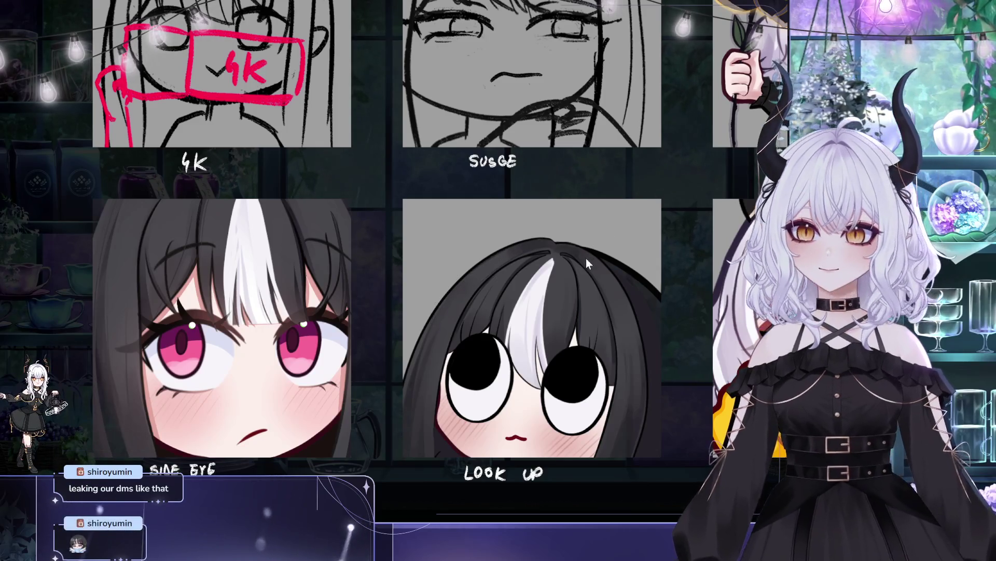
mouse_move(576, 297)
left_mouse_down()
mouse_move(519, 262)
mouse_move(477, 201)
left_mouse_up()
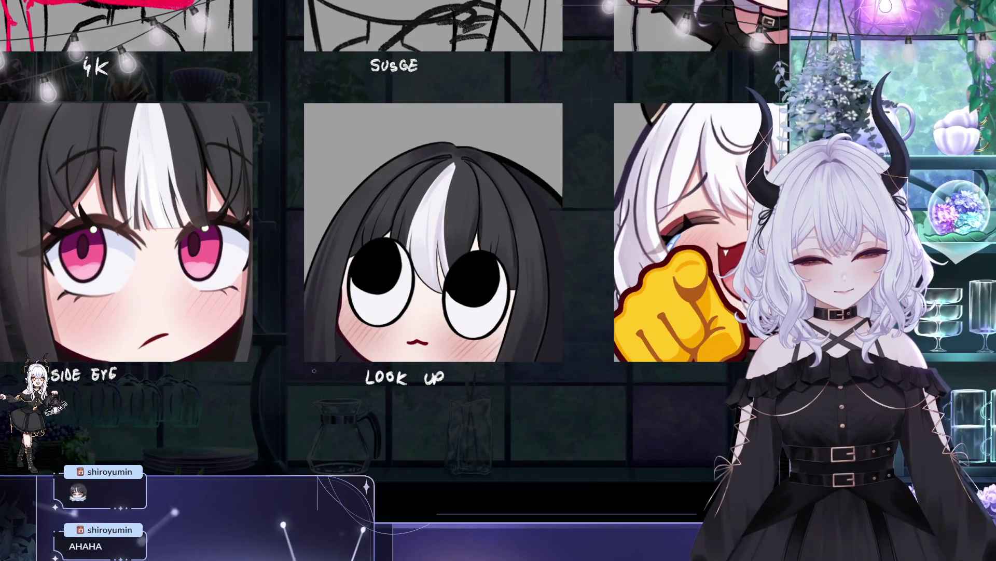
mouse_move(401, 167)
left_mouse_down()
mouse_move(419, 211)
mouse_move(406, 180)
mouse_move(457, 218)
mouse_move(469, 207)
left_mouse_up()
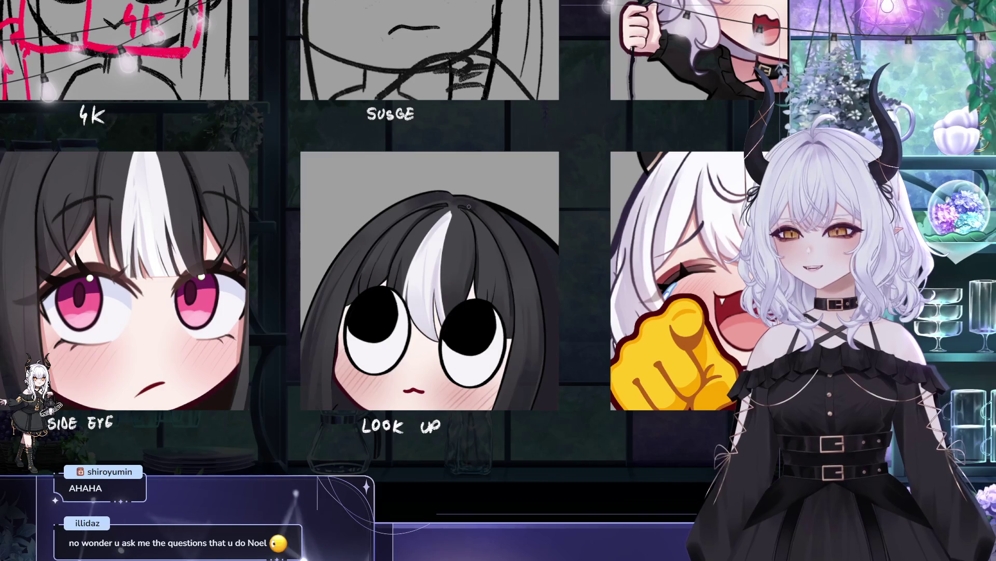
mouse_move(469, 206)
left_mouse_down()
mouse_move(486, 211)
mouse_move(443, 155)
left_mouse_up()
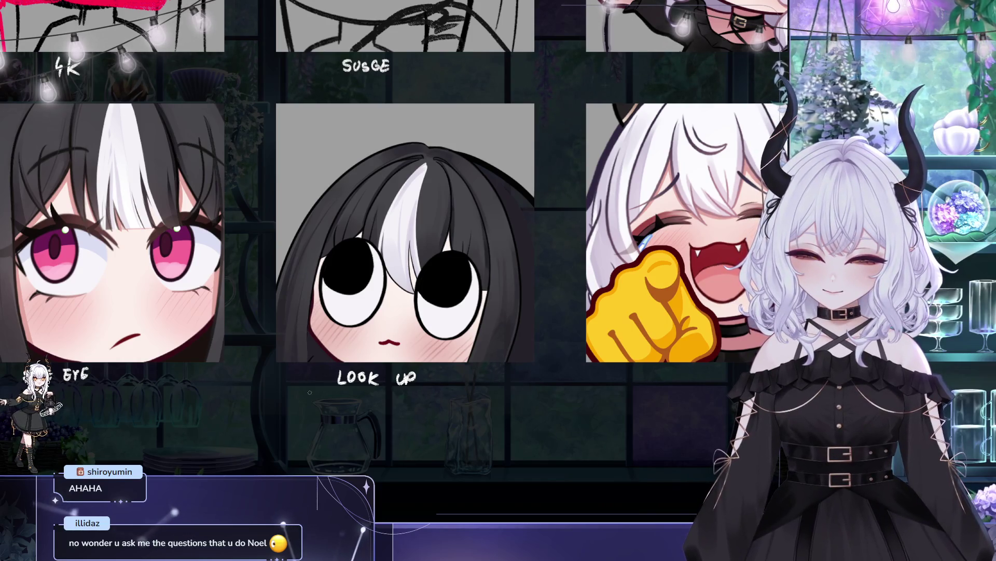
left_click_drag(372, 289, 351, 330)
left_click_drag(327, 368, 365, 318)
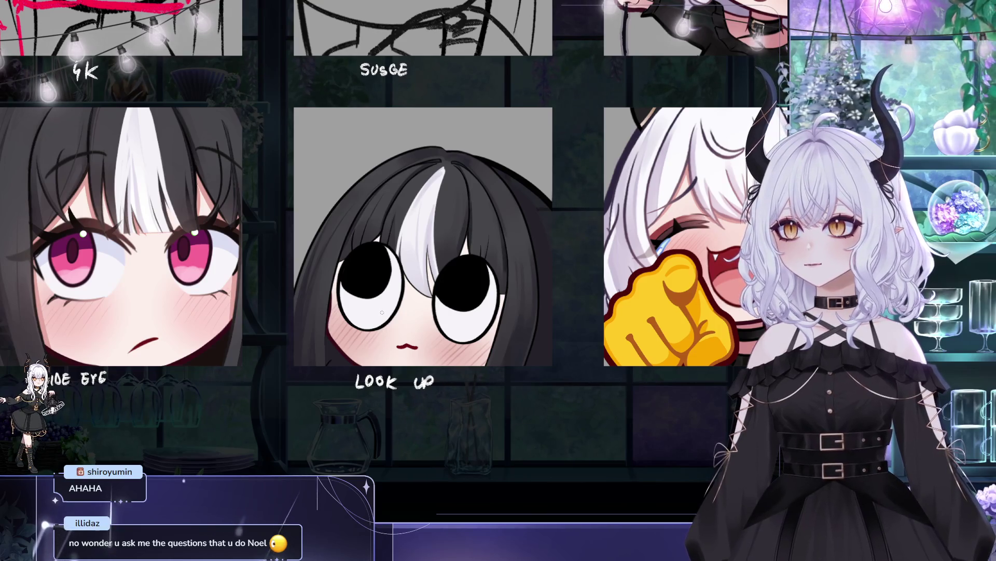
mouse_move(395, 310)
left_mouse_down()
mouse_move(380, 312)
mouse_move(391, 316)
left_mouse_up()
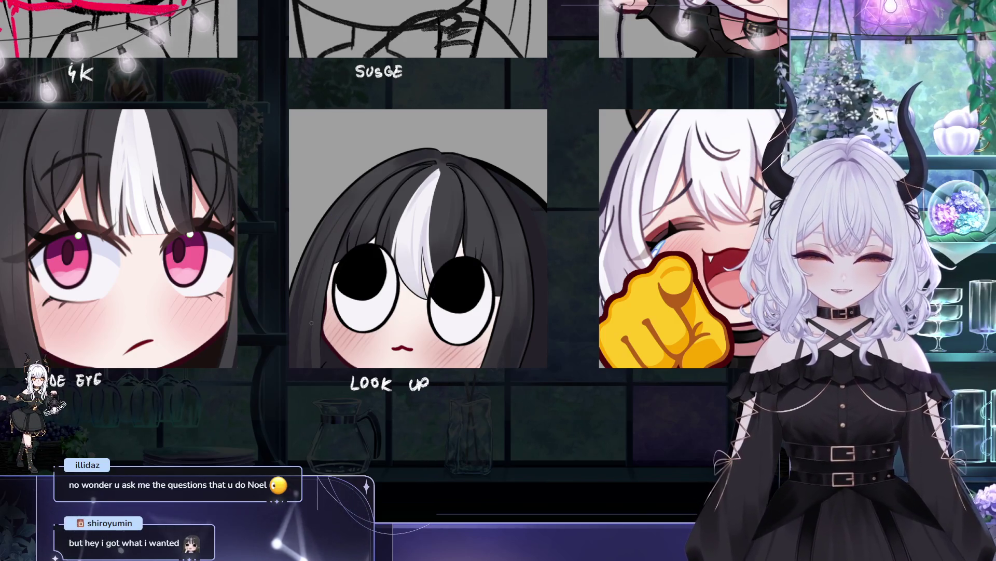
scroll(312, 320, "right", 5)
scroll(419, 169, "down", 2)
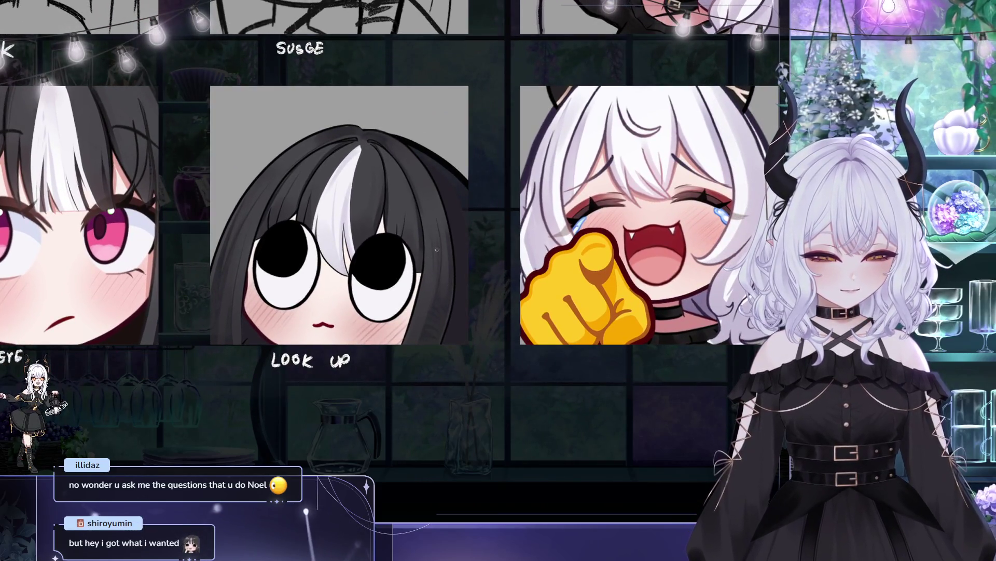
scroll(435, 255, "right", 3)
scroll(395, 229, "down", 2)
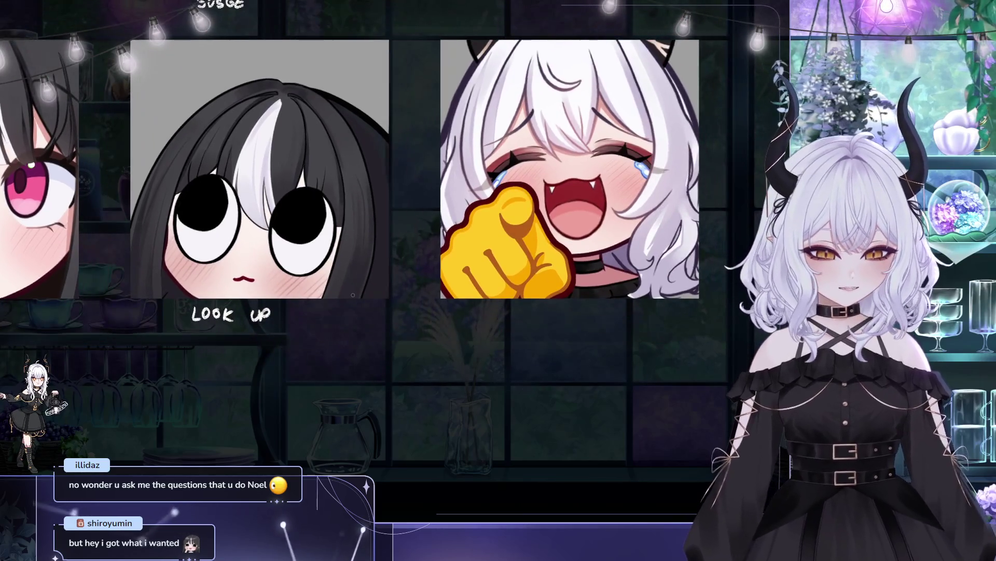
left_click_drag(404, 172, 419, 187)
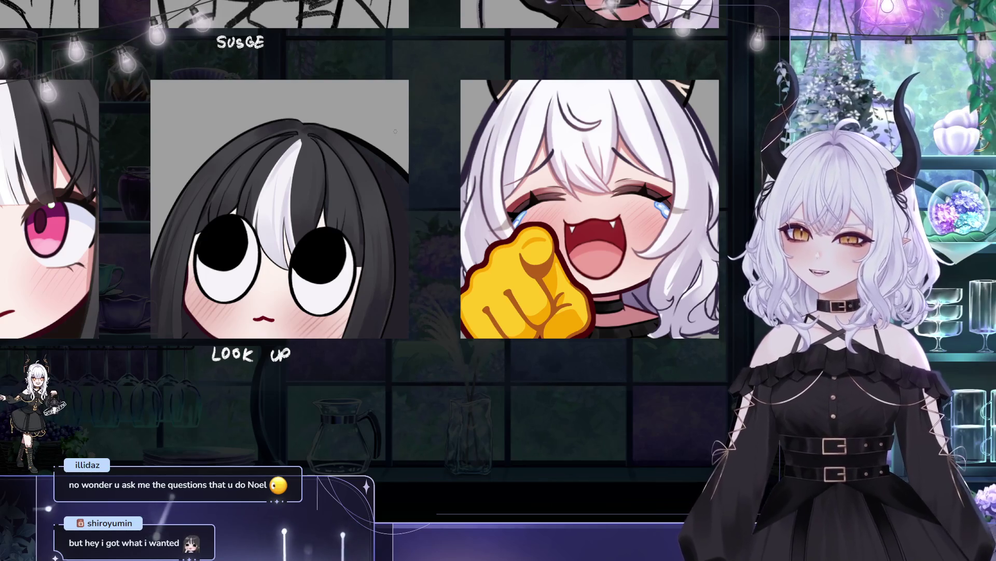
left_click_drag(391, 129, 393, 139)
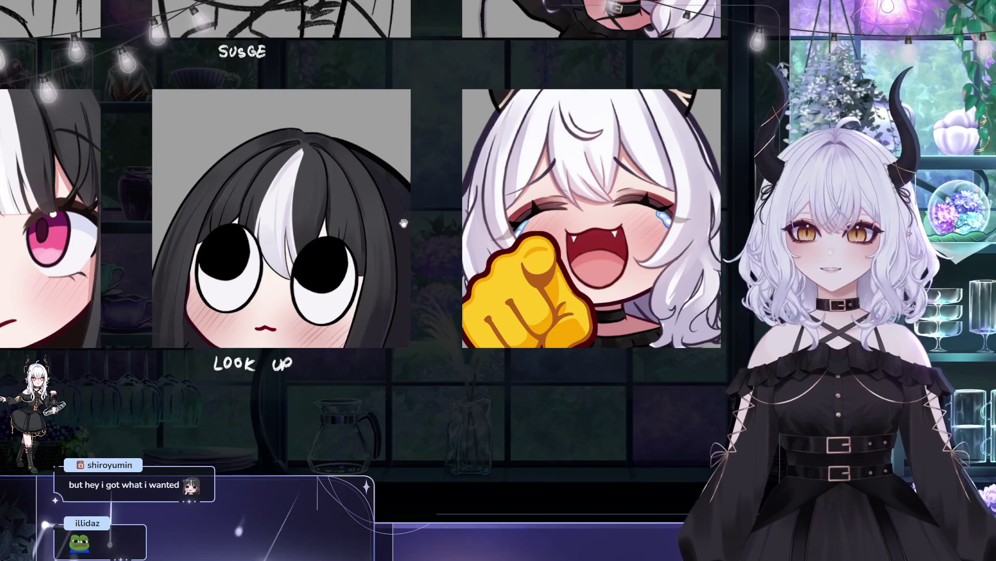
left_click_drag(373, 306, 377, 329)
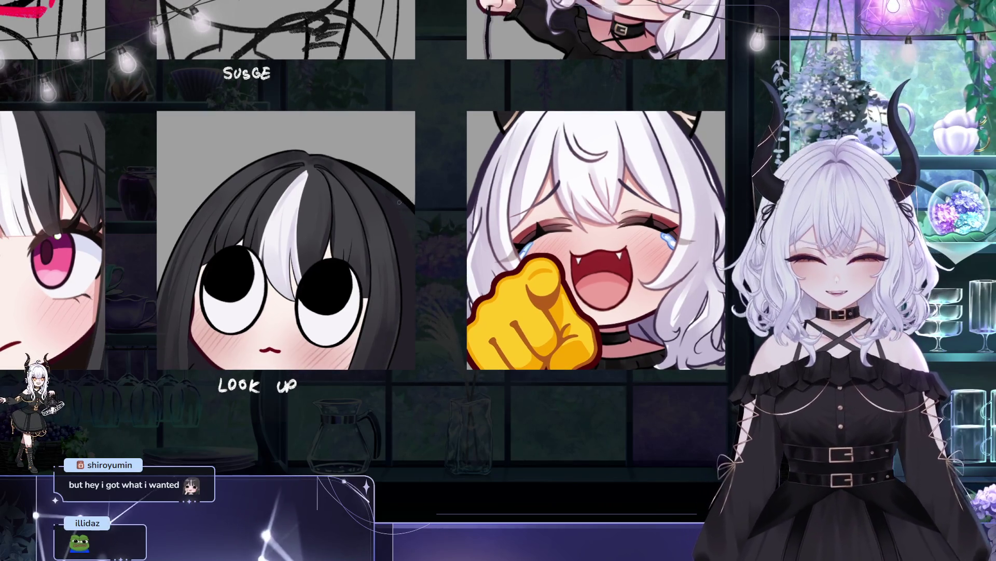
mouse_move(436, 213)
left_mouse_down()
mouse_move(474, 240)
mouse_move(601, 283)
left_mouse_up()
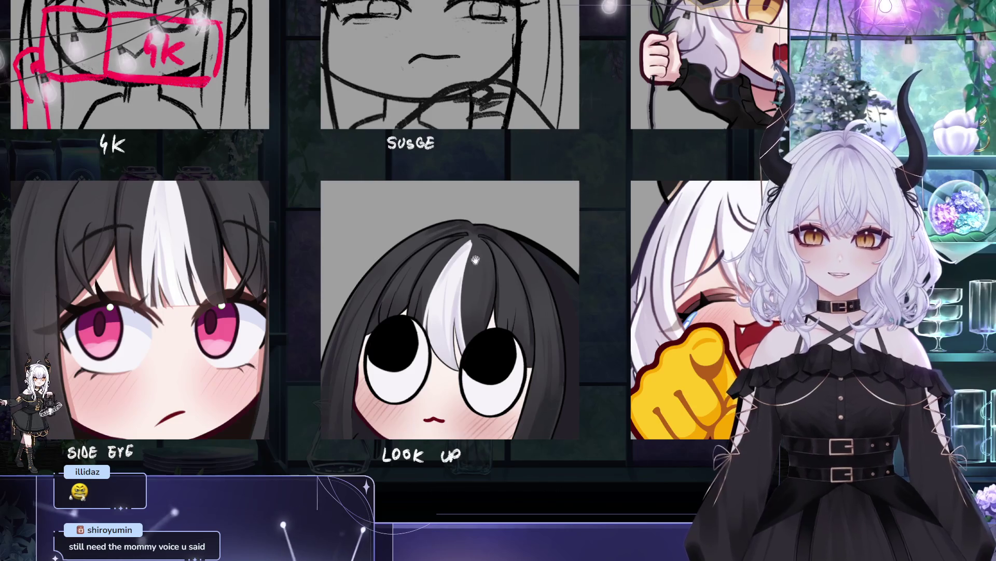
left_click_drag(469, 255, 519, 289)
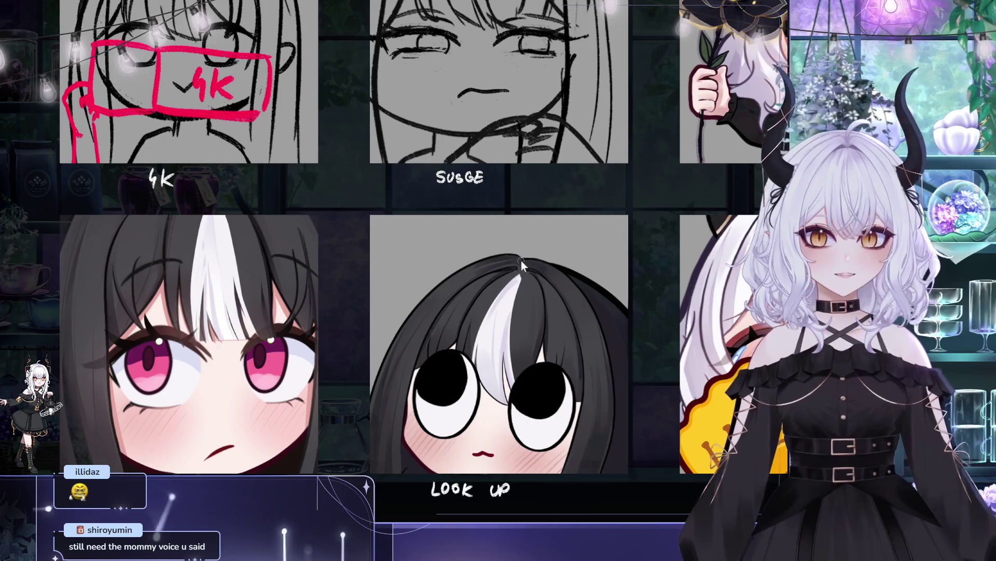
mouse_move(520, 261)
left_mouse_down()
mouse_move(533, 286)
mouse_move(506, 248)
mouse_move(498, 270)
mouse_move(422, 275)
left_mouse_up()
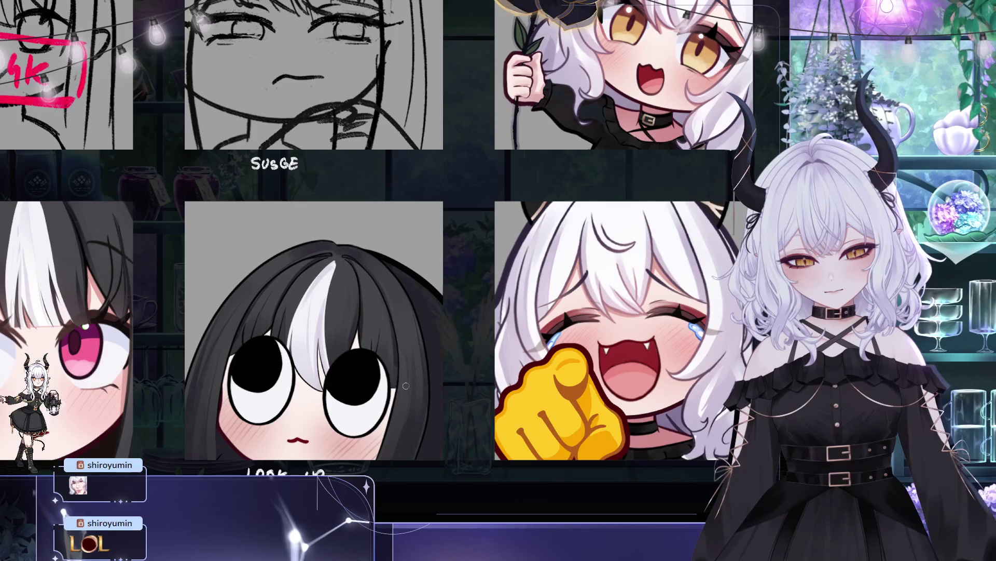
scroll(412, 279, "down", 1)
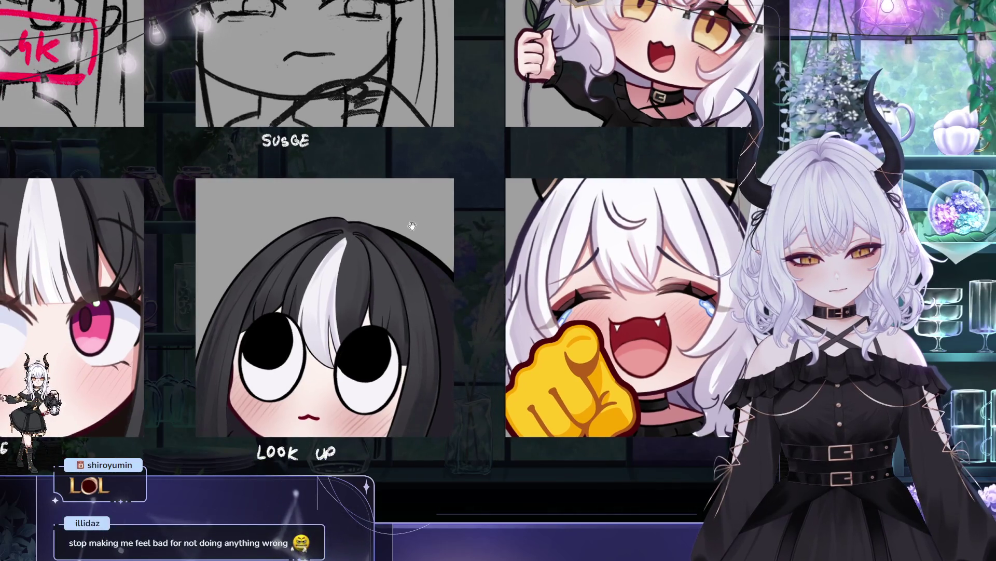
left_click_drag(449, 196, 485, 179)
left_click_drag(413, 210, 422, 219)
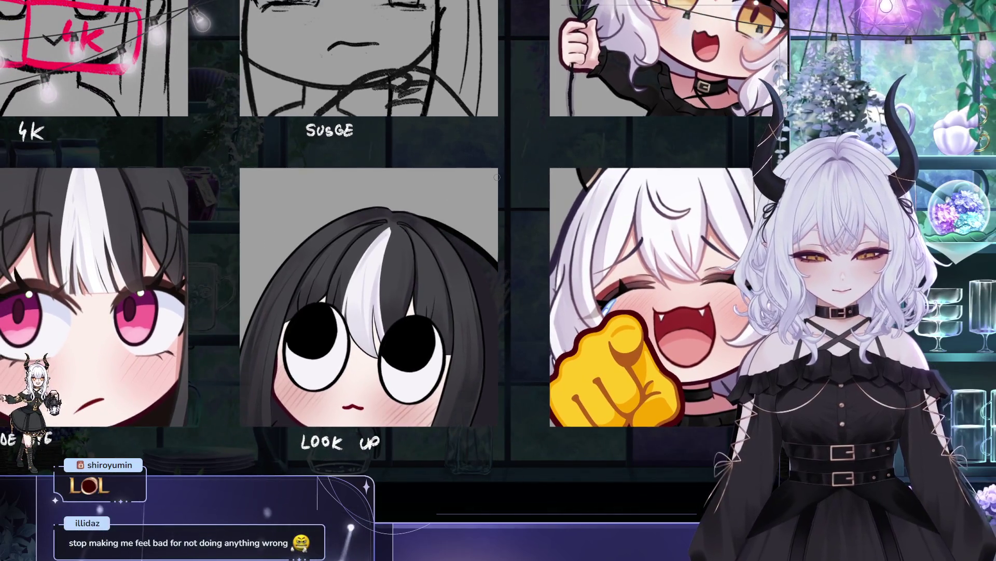
scroll(494, 177, "down", 3)
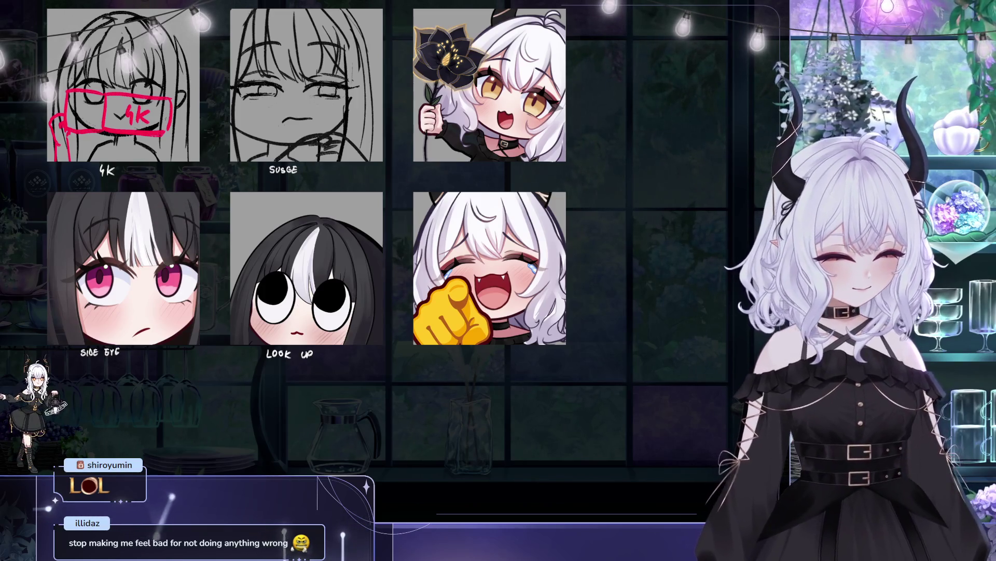
scroll(554, 197, "up", 3)
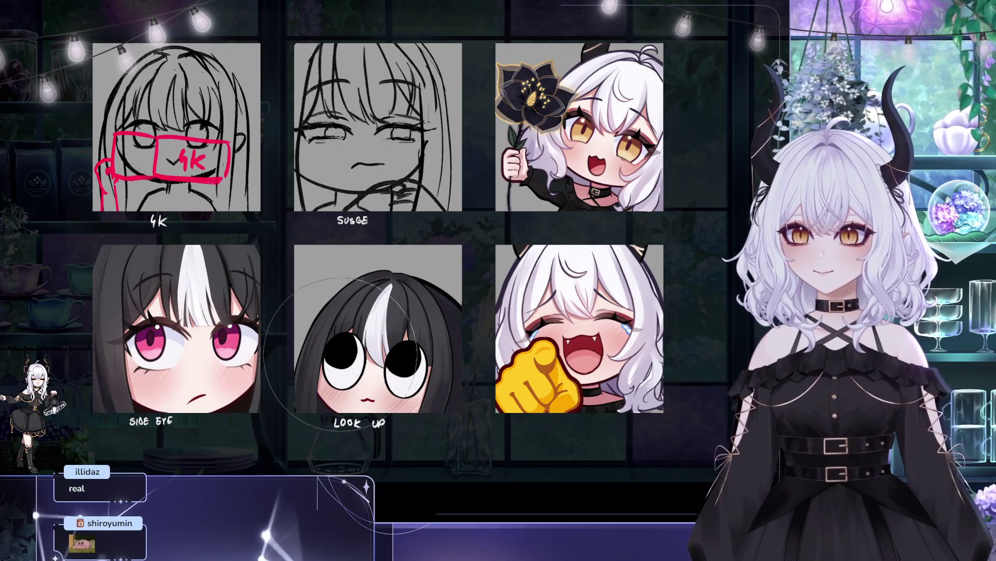
mouse_move(464, 283)
left_mouse_down()
mouse_move(500, 314)
mouse_move(455, 305)
left_mouse_up()
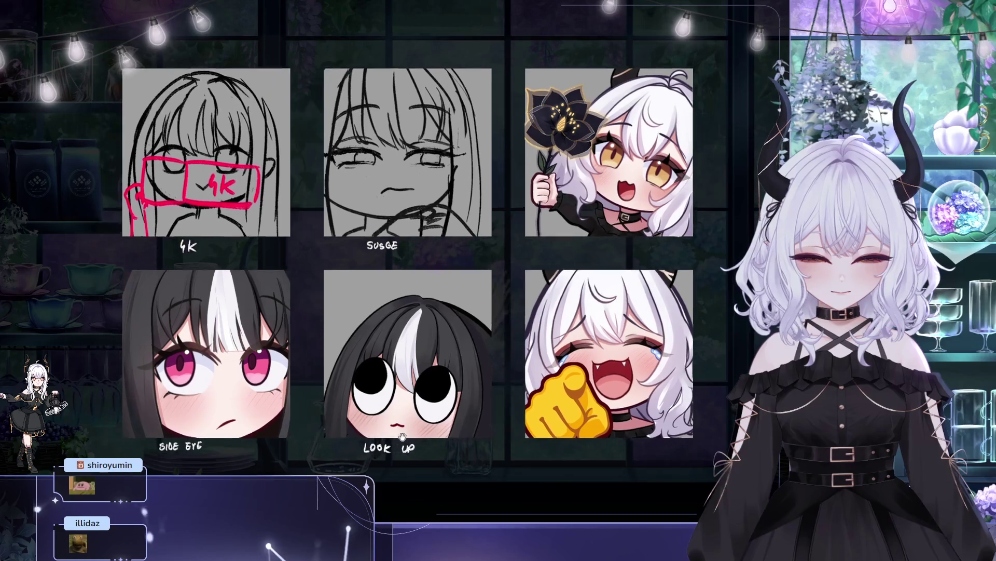
left_click_drag(230, 365, 266, 359)
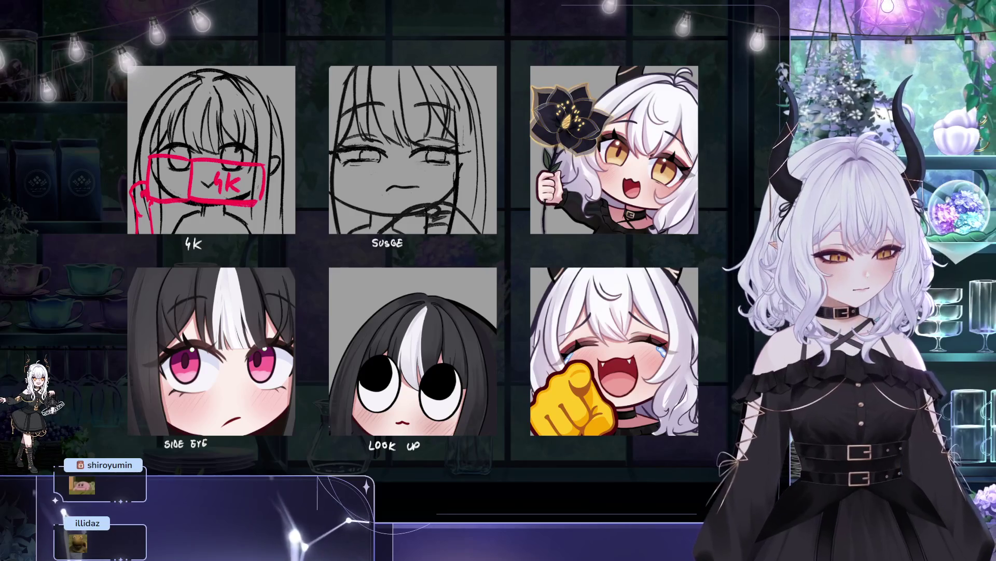
key("ctrl+t")
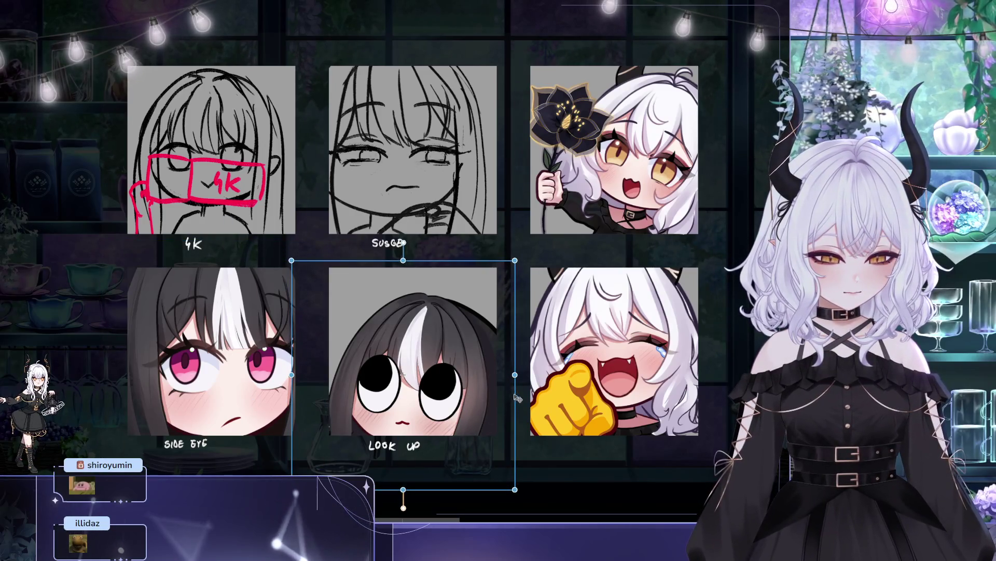
- Cancel the LOOK UP tilt, instead enlarging the artwork slightly and applying the resize
mouse_move(509, 405)
left_mouse_down()
mouse_move(540, 415)
mouse_move(558, 392)
left_mouse_up()
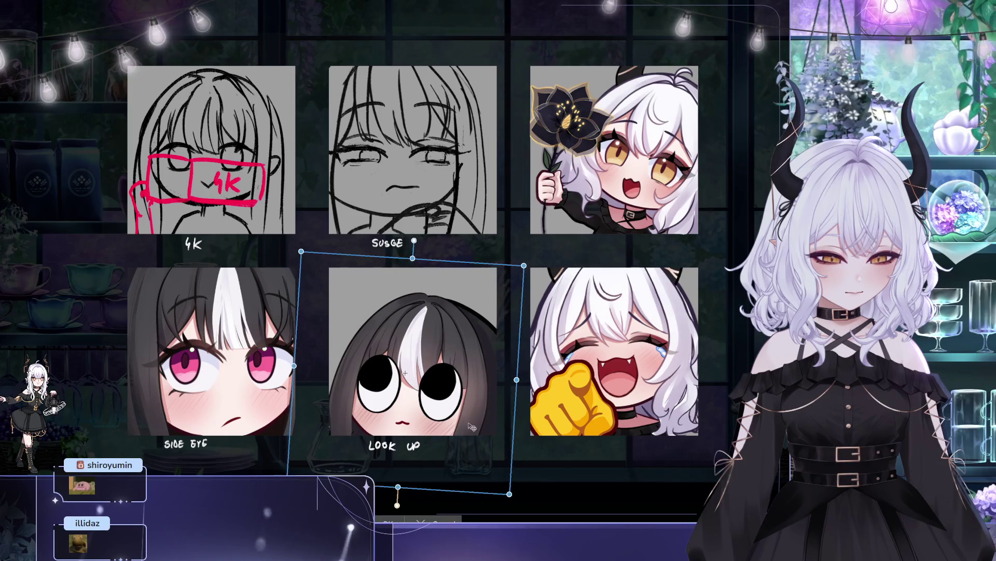
key("Escape")
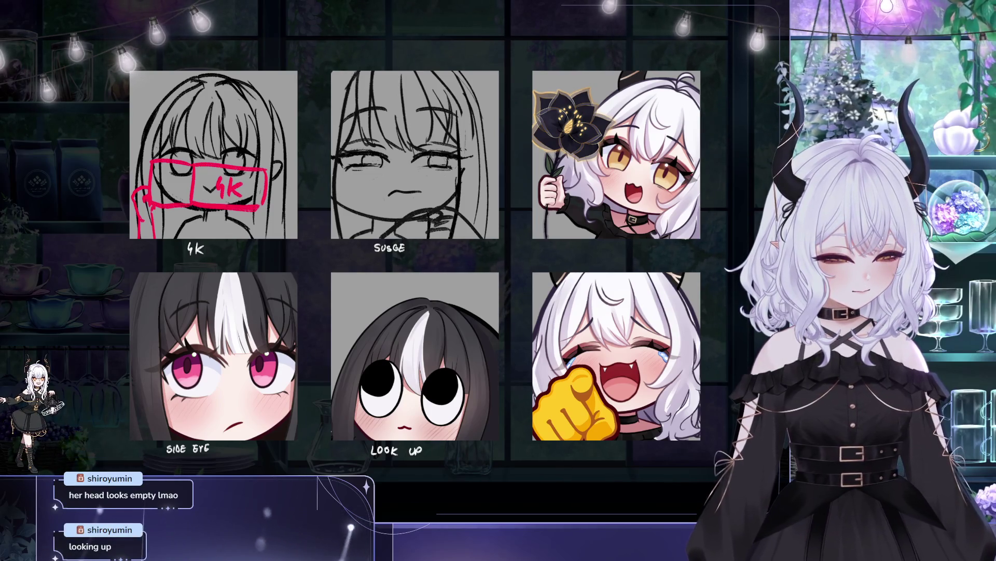
left_click(607, 236)
left_click_drag(606, 236, 609, 234)
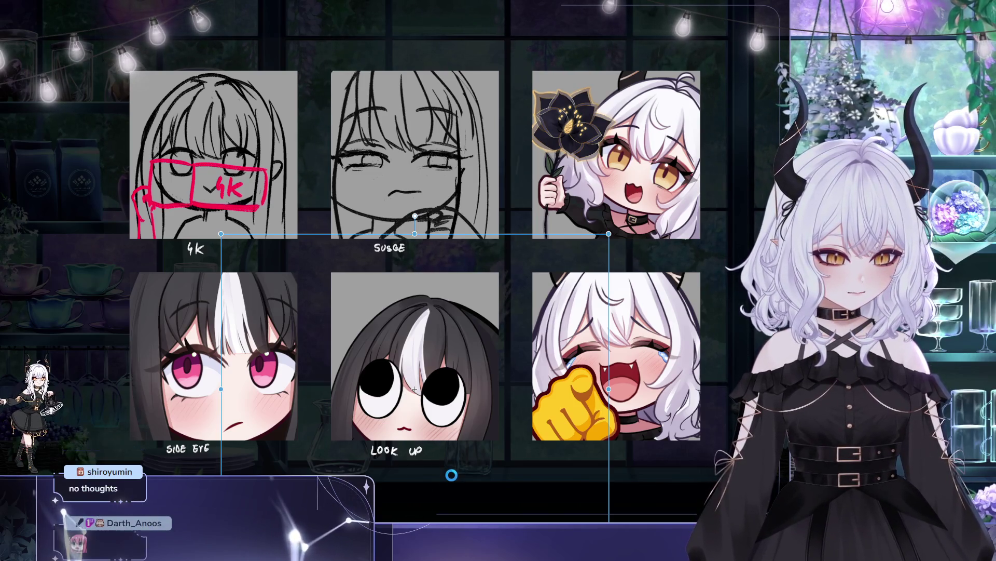
key("Return")
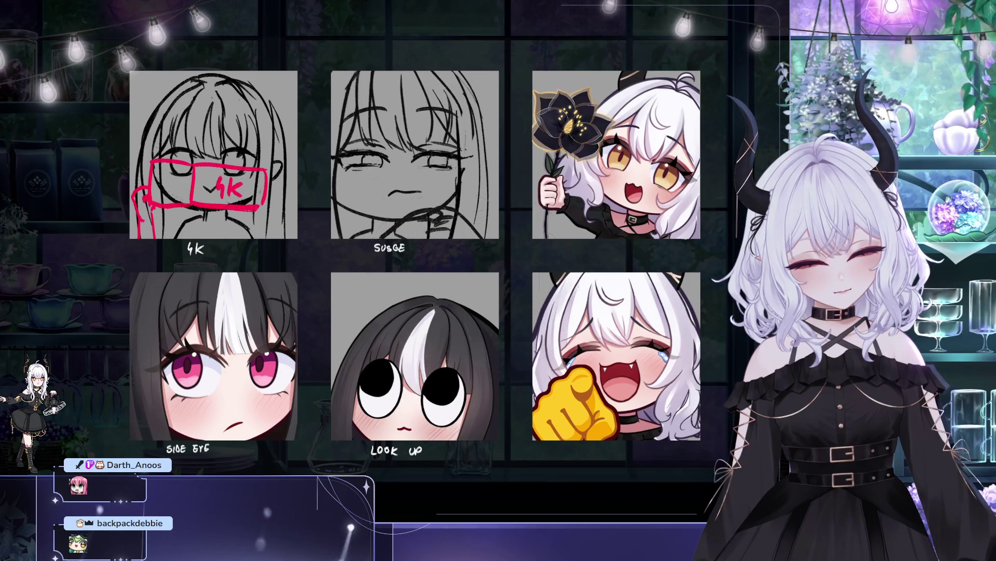
- Sample the dark hair colour from Side Eye and enlarge the brush with ]
left_click(265, 309, "alt")
left_click_drag(395, 221, 321, 233)
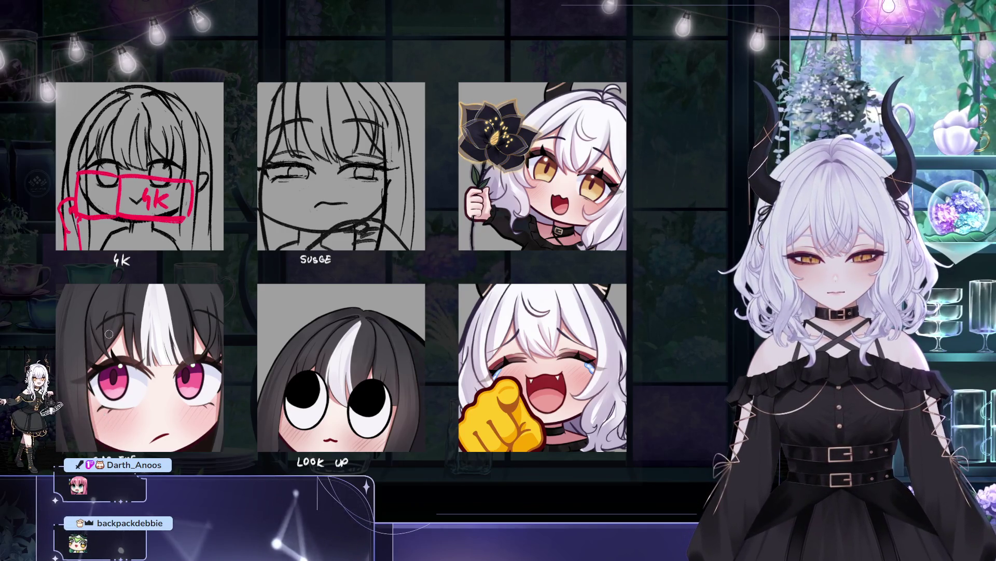
key("bracketright")
key("bracketright")
key("bracketright")
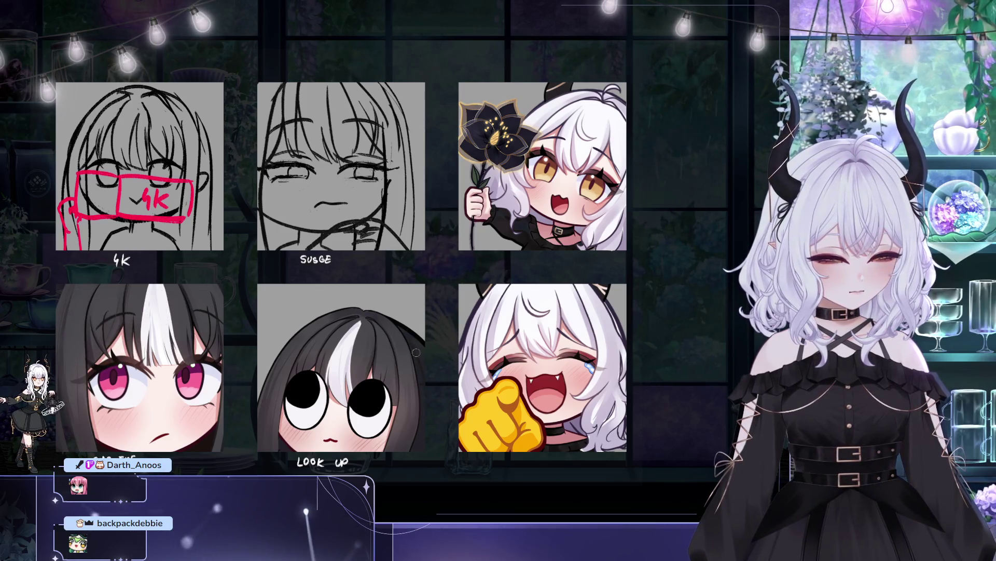
left_click_drag(415, 451, 390, 353)
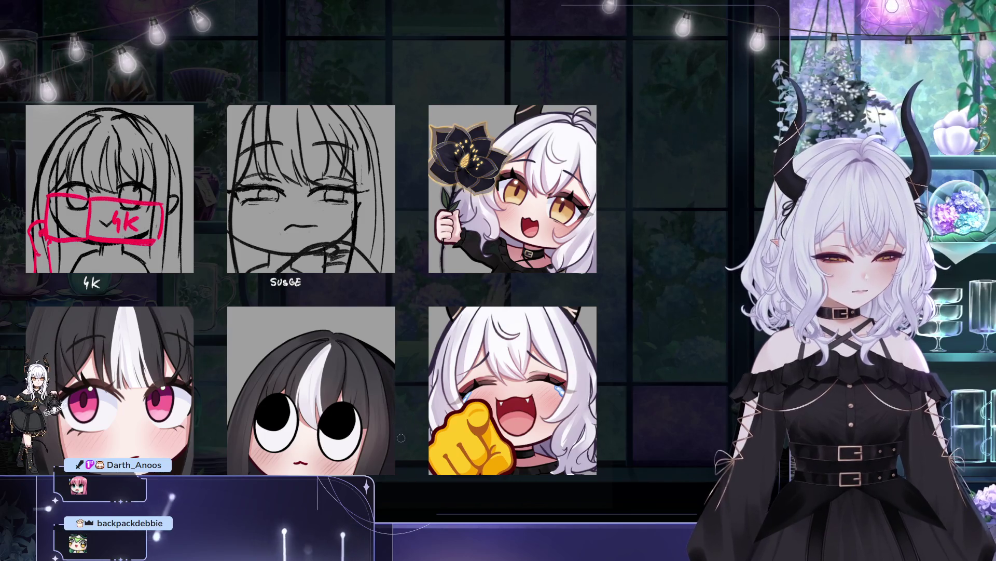
mouse_move(395, 323)
left_mouse_down()
mouse_move(439, 341)
mouse_move(406, 350)
left_mouse_up()
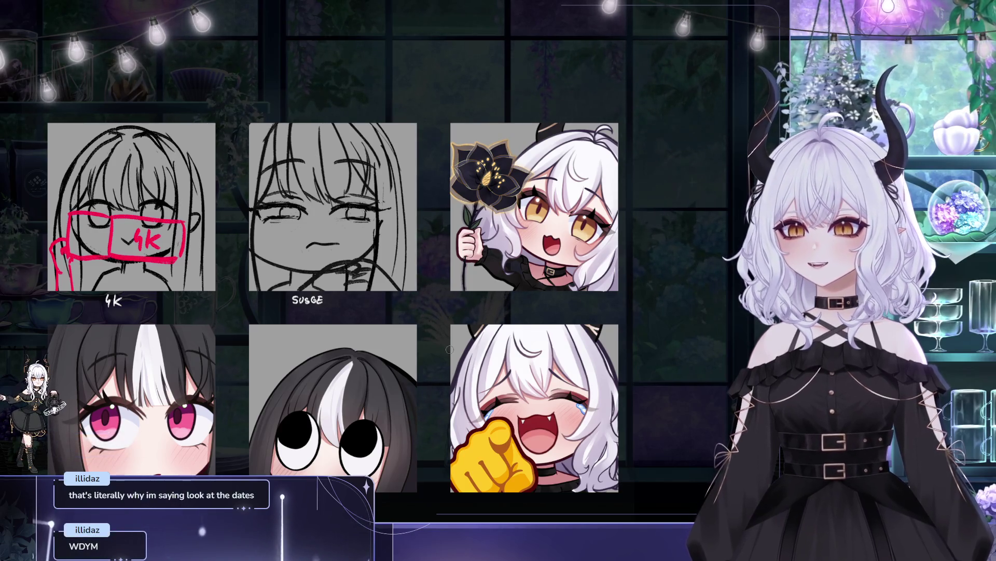
left_click_drag(114, 92, 271, 106)
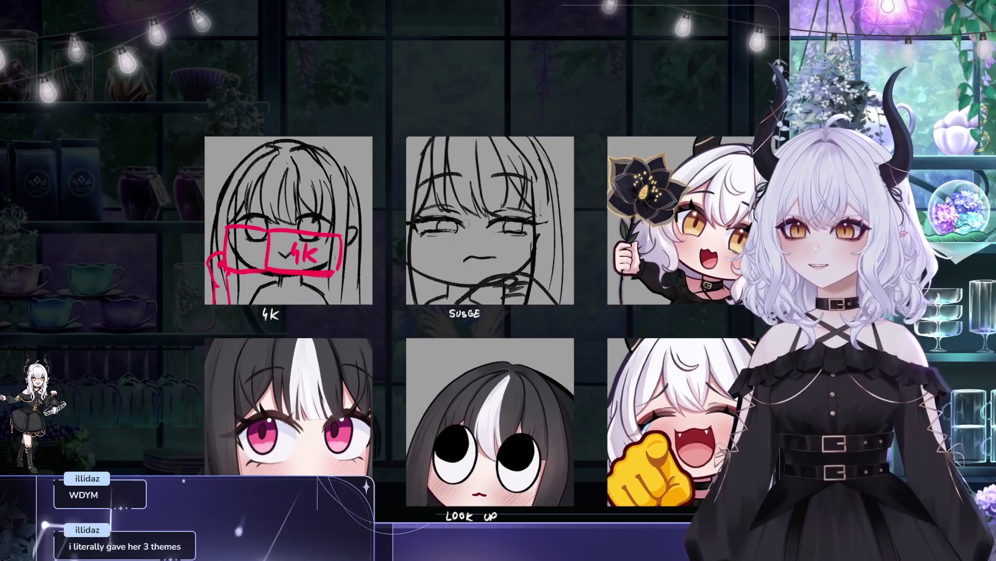
scroll(420, 218, "down", 1)
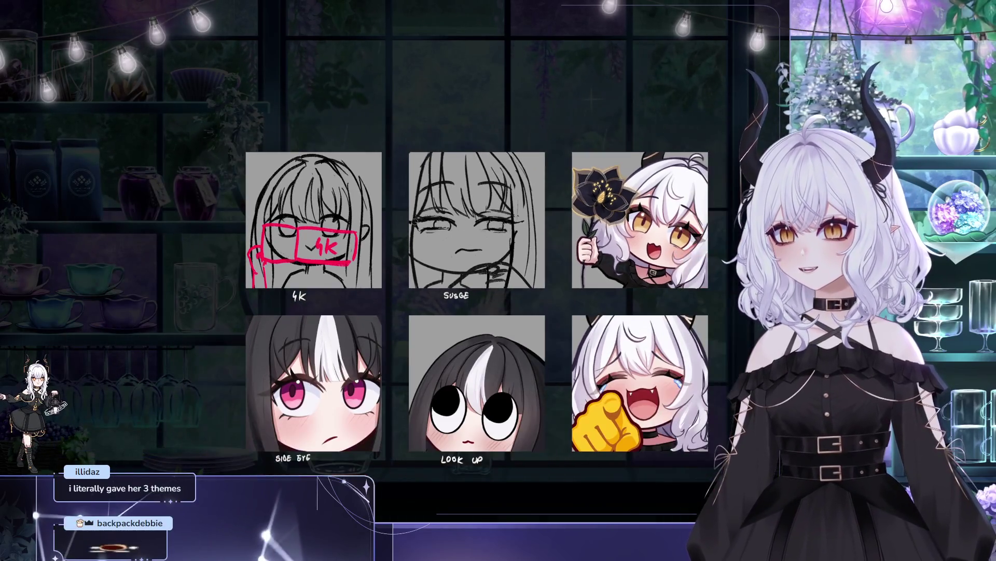
left_click_drag(392, 233, 308, 233)
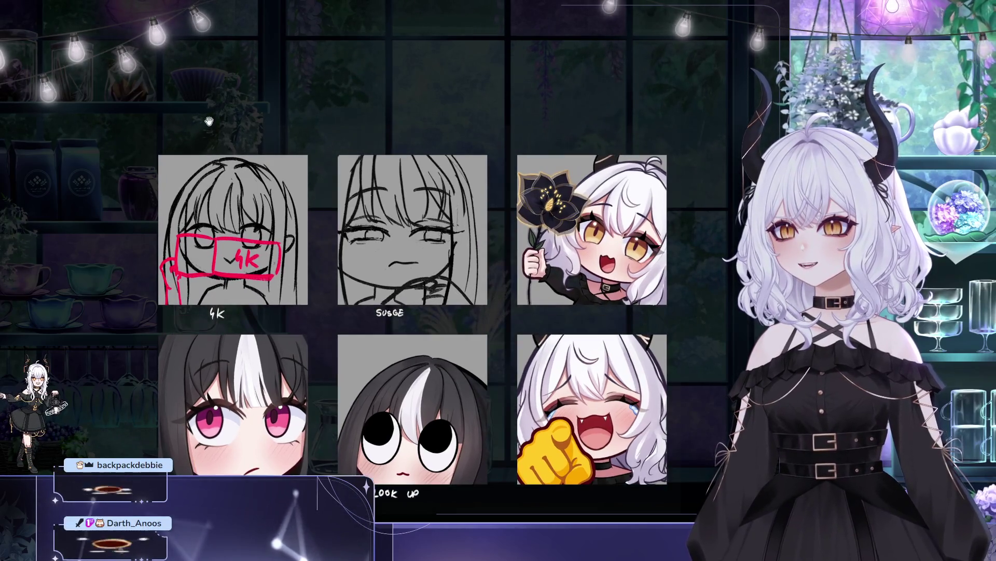
left_click_drag(151, 113, 68, 99)
scroll(68, 98, "up", 1)
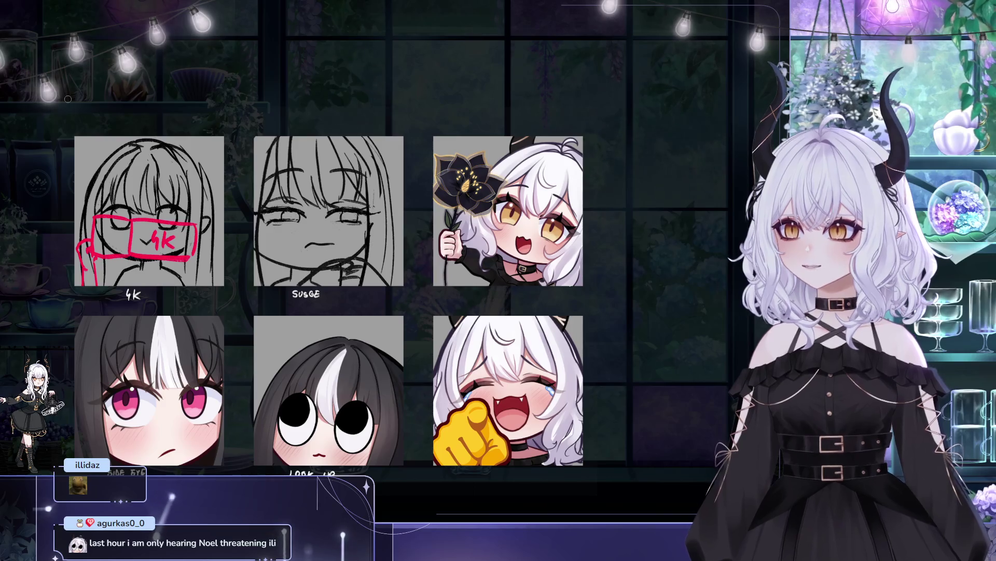
scroll(158, 87, "down", 1)
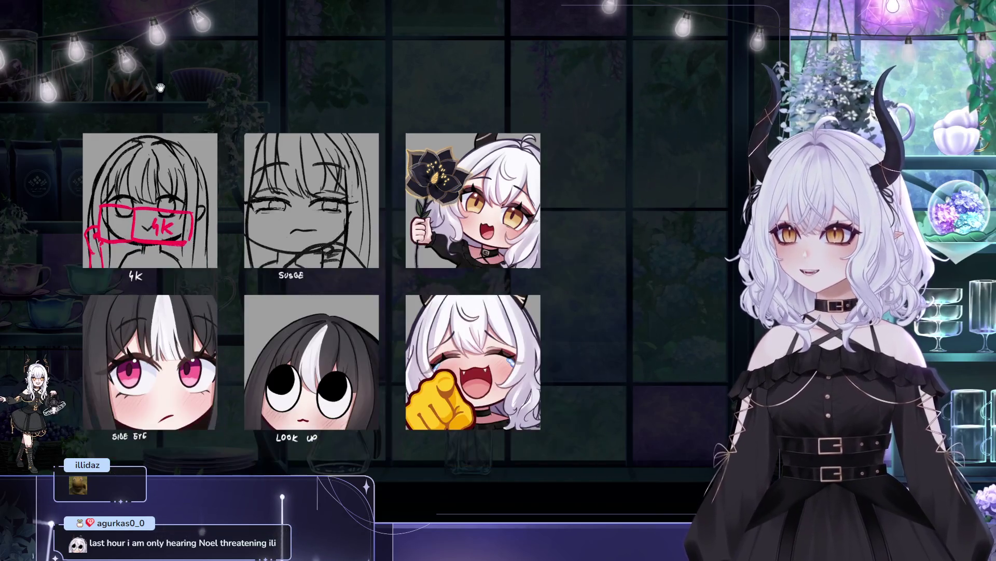
left_click_drag(159, 86, 257, 83)
scroll(348, 190, "down", 1)
left_click_drag(349, 190, 313, 190)
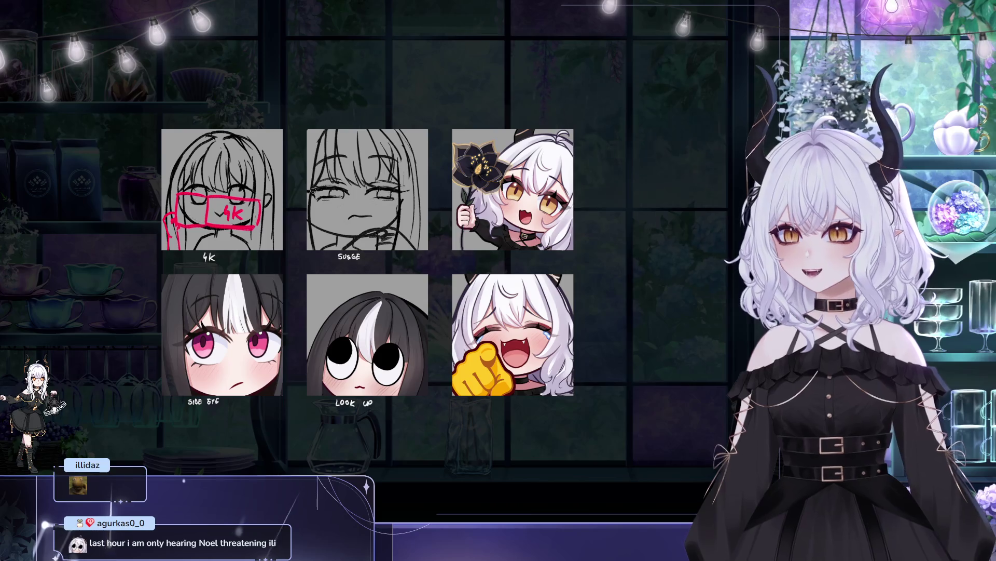
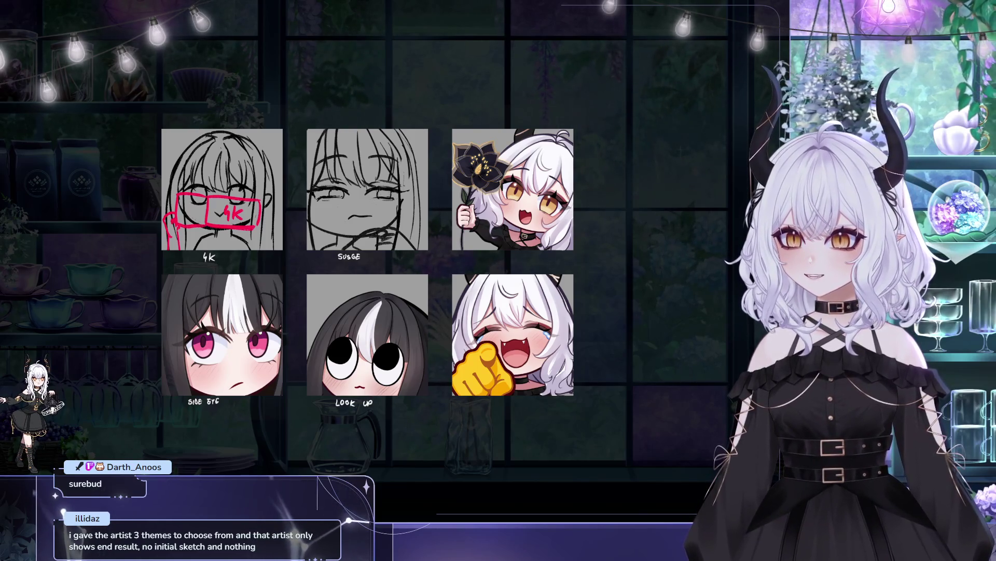
- Pan around the emote sheet and fit the whole sheet in view
scroll(241, 139, "down", 1)
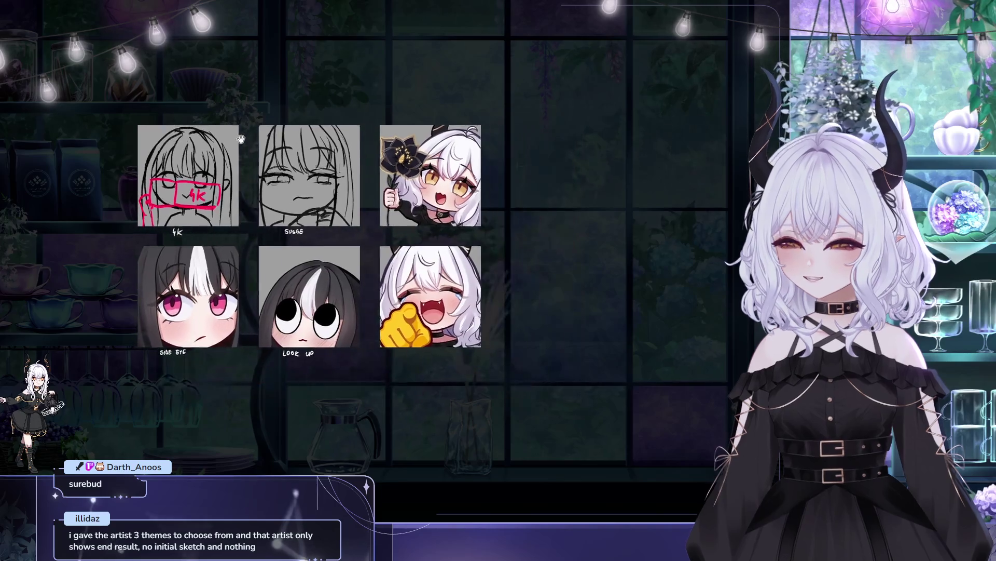
scroll(376, 185, "up", 2)
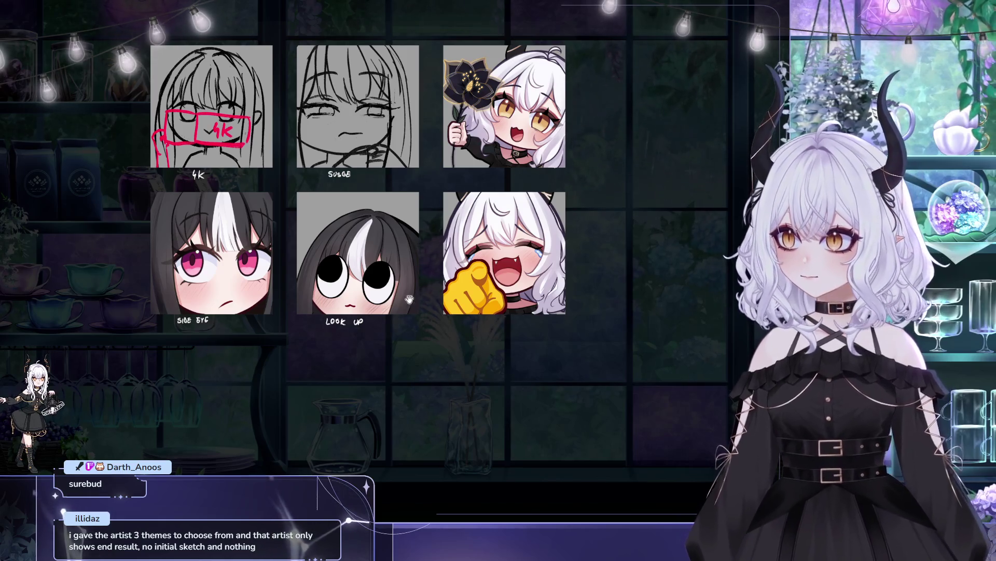
left_click_drag(415, 293, 458, 290)
scroll(457, 290, "up", 5)
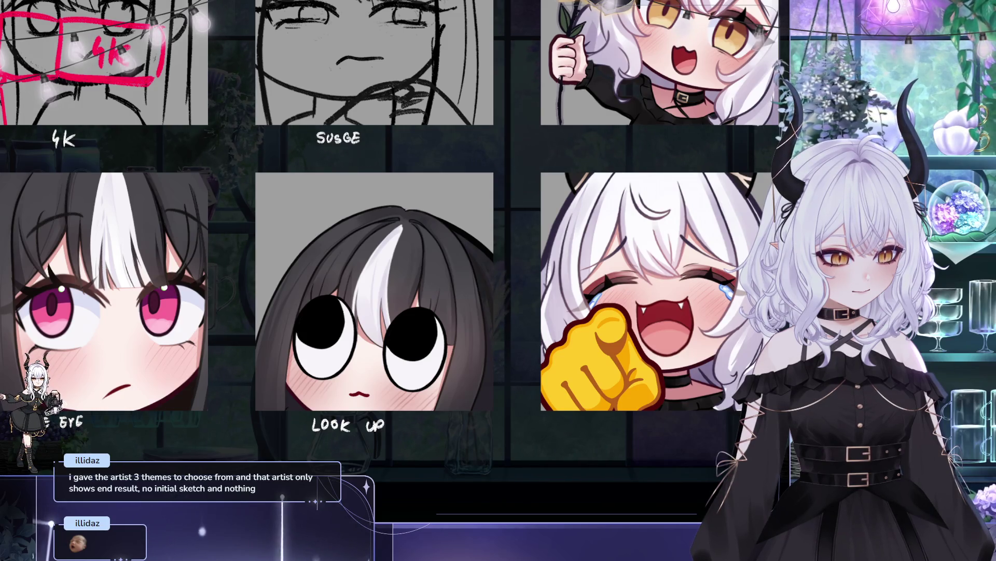
left_click_drag(396, 140, 345, 70)
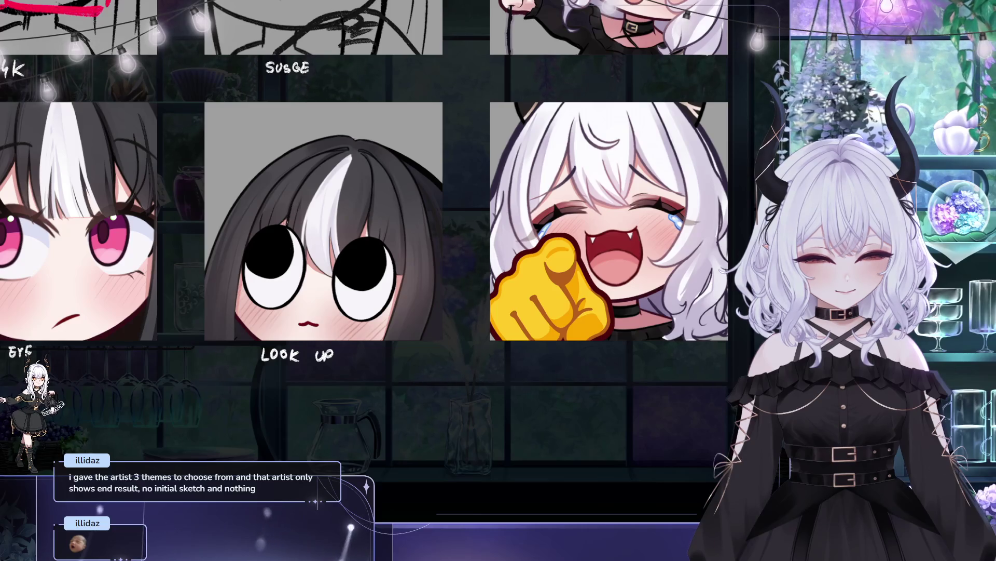
left_click_drag(283, 247, 312, 240)
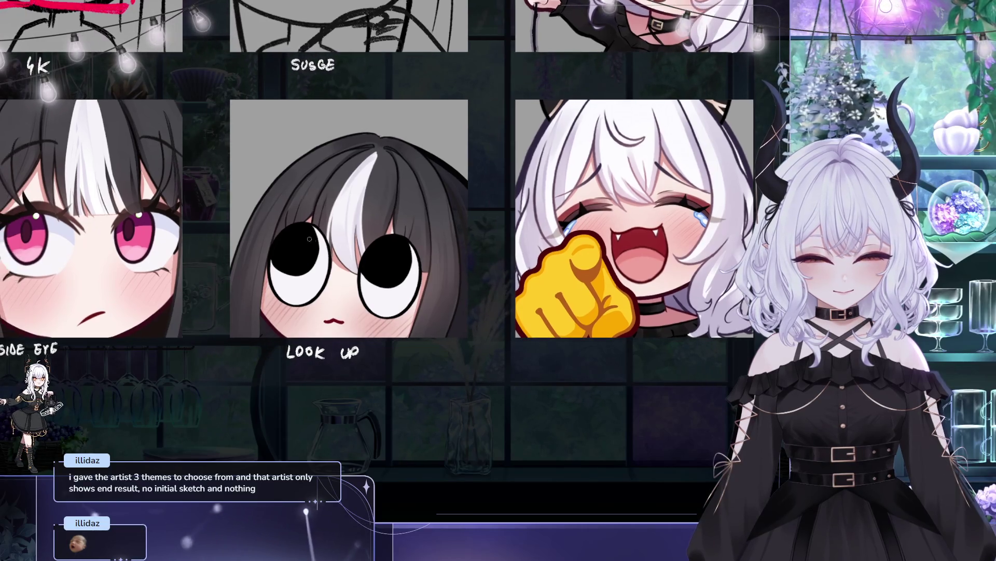
left_click_drag(390, 134, 344, 143)
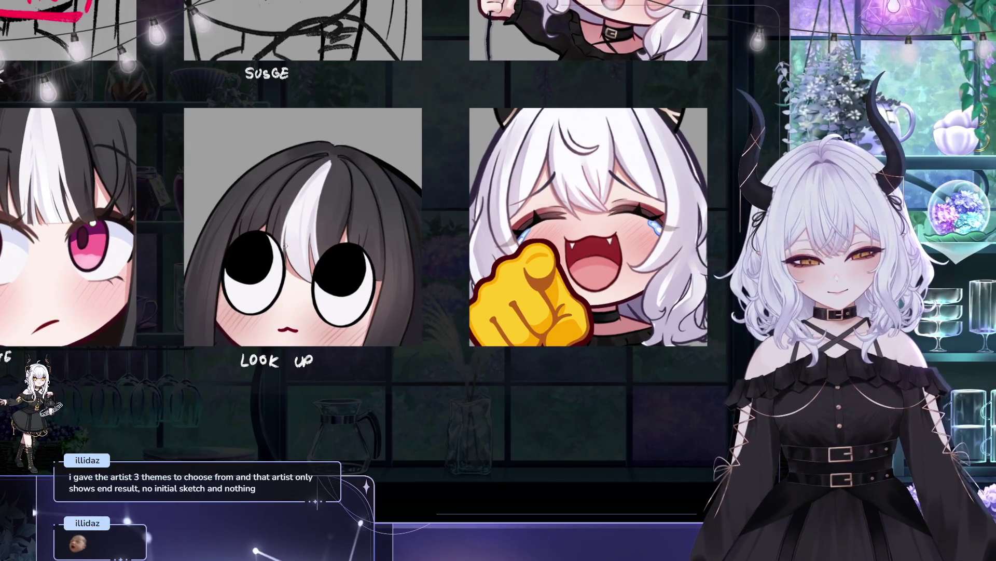
key("ctrl+0")
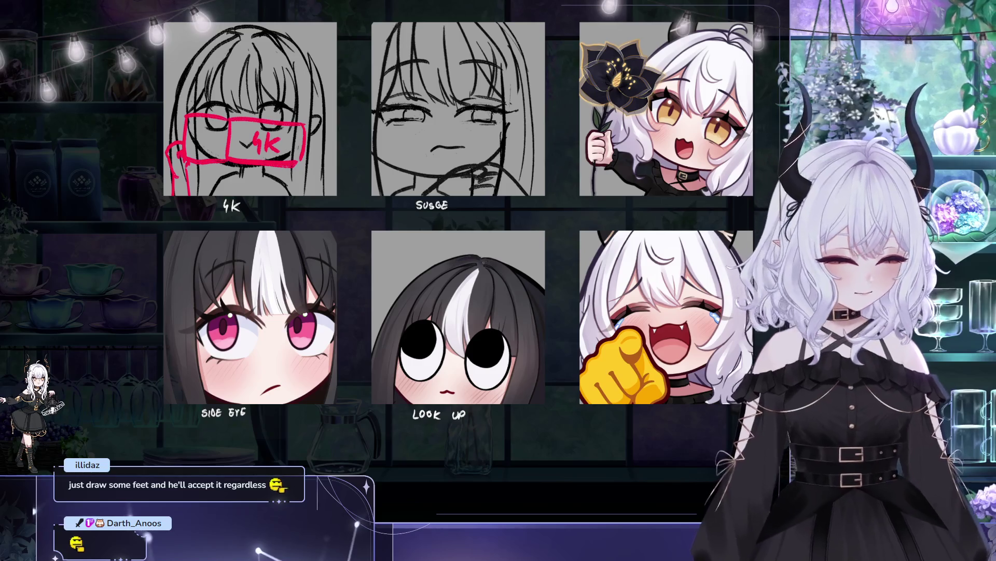
left_click_drag(517, 258, 455, 256)
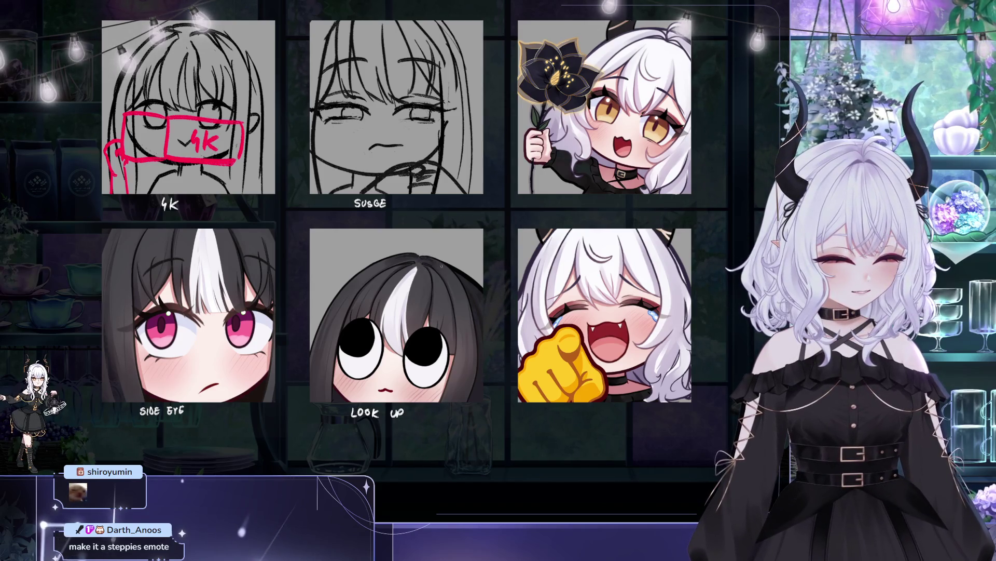
left_click_drag(407, 190, 264, 152)
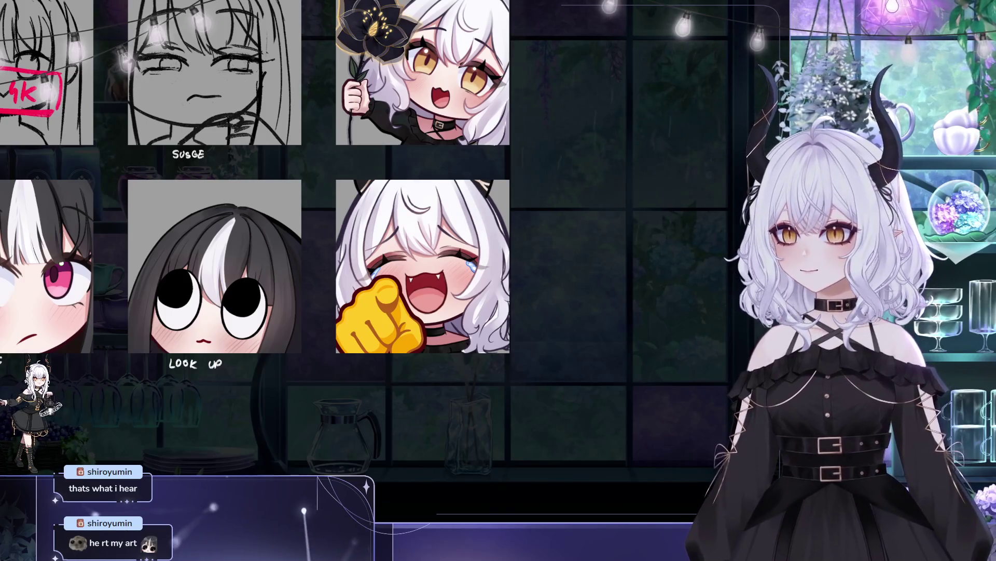
- Recentre the six-emote grid and zoom in toward the LOOK UP emote
left_click_drag(254, 180, 405, 217)
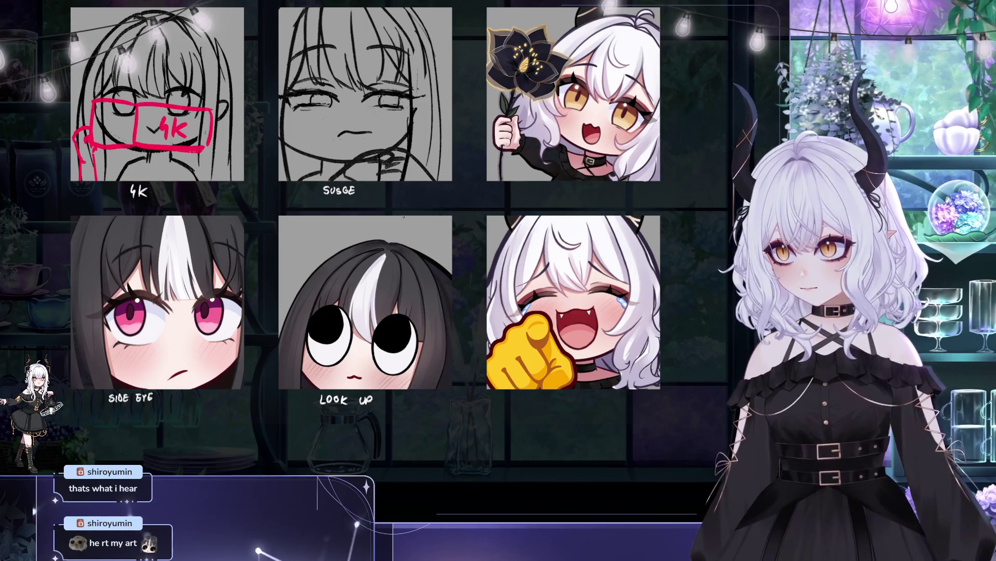
left_click_drag(404, 216, 481, 230)
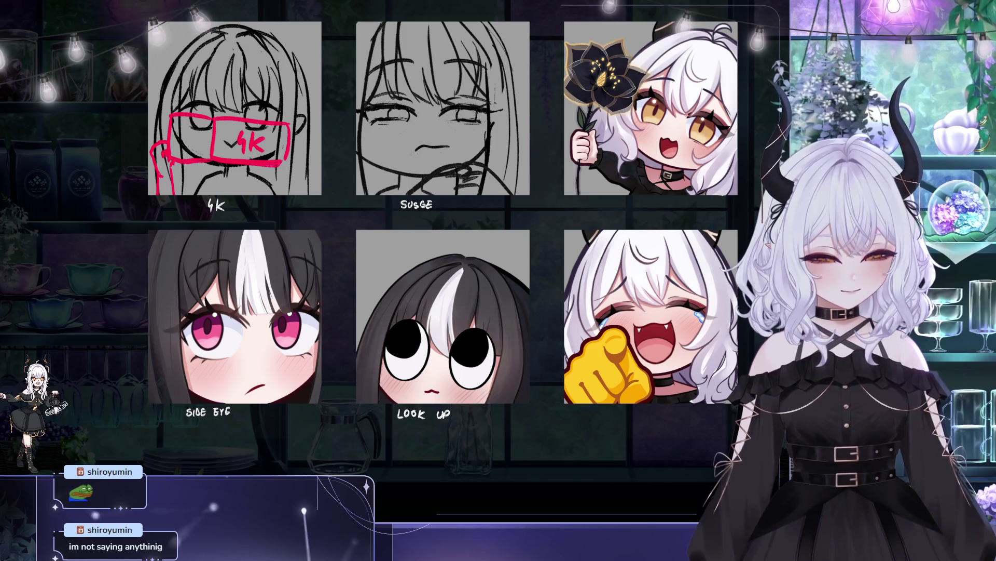
left_click_drag(649, 325, 670, 336)
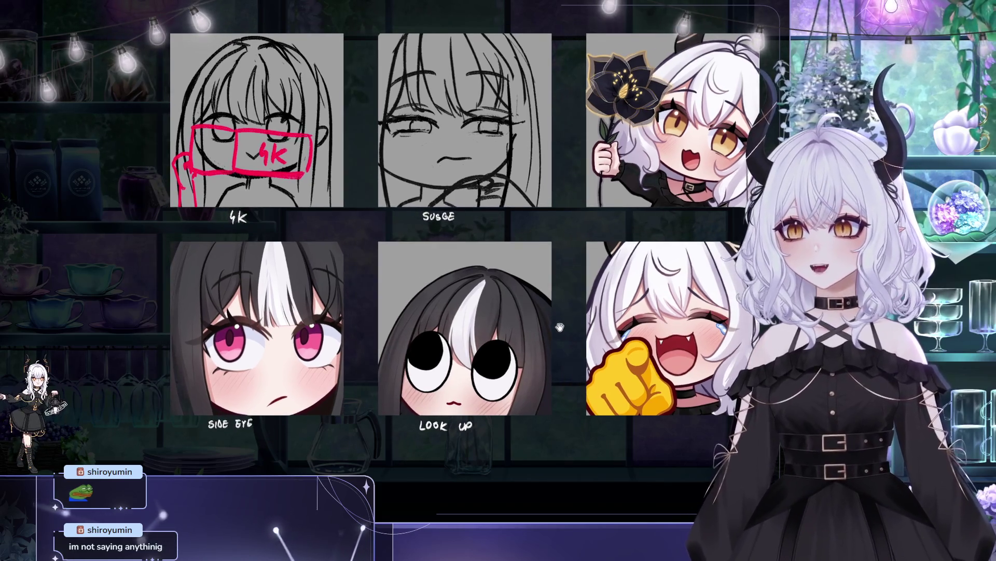
left_click_drag(559, 326, 572, 300)
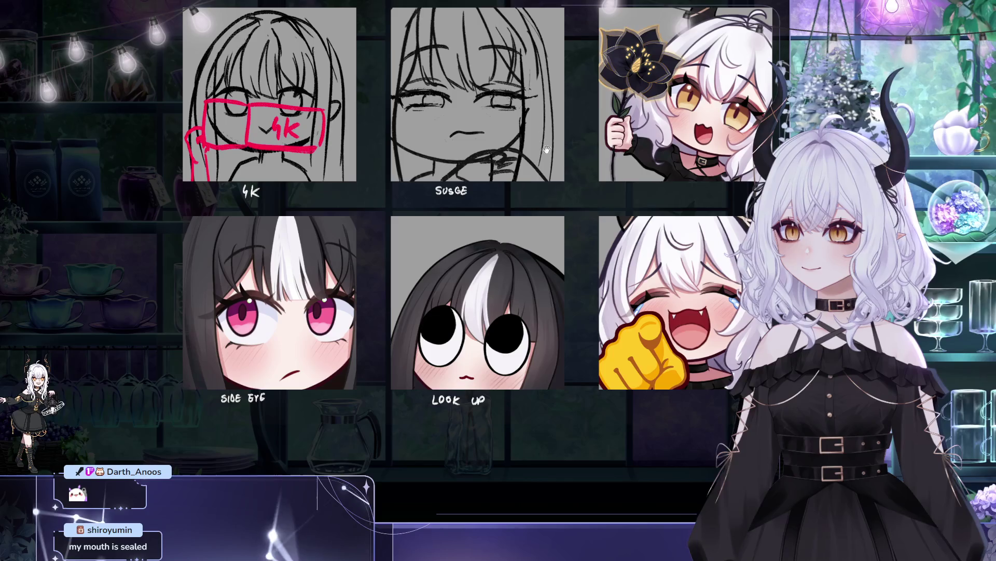
left_click_drag(556, 139, 545, 138)
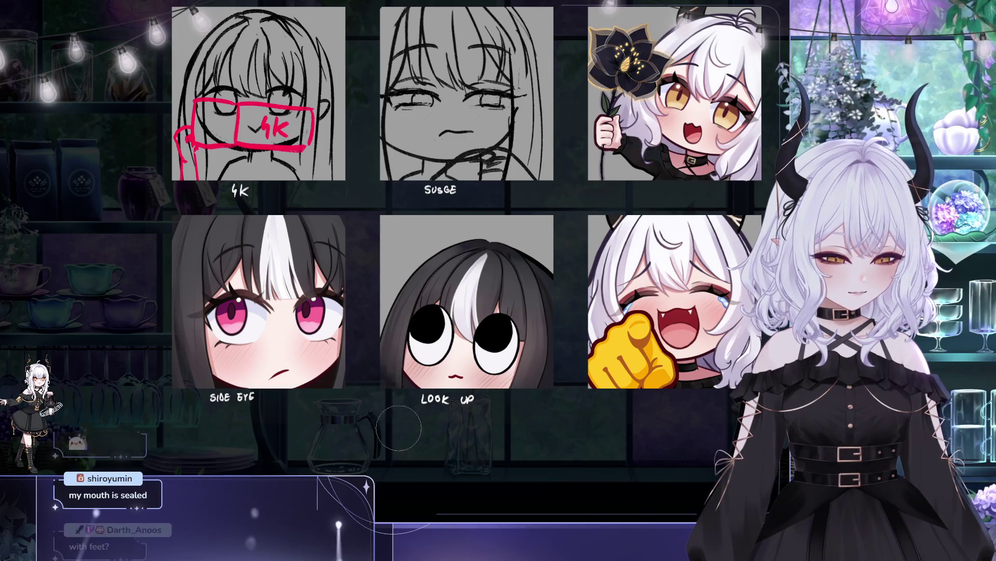
scroll(550, 384, "up", 1)
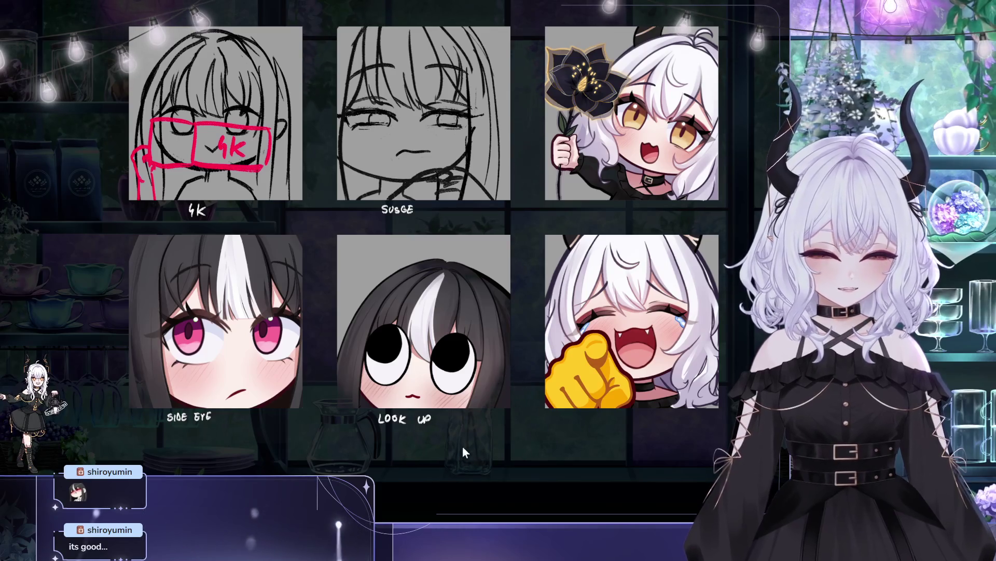
left_click_drag(504, 380, 502, 335)
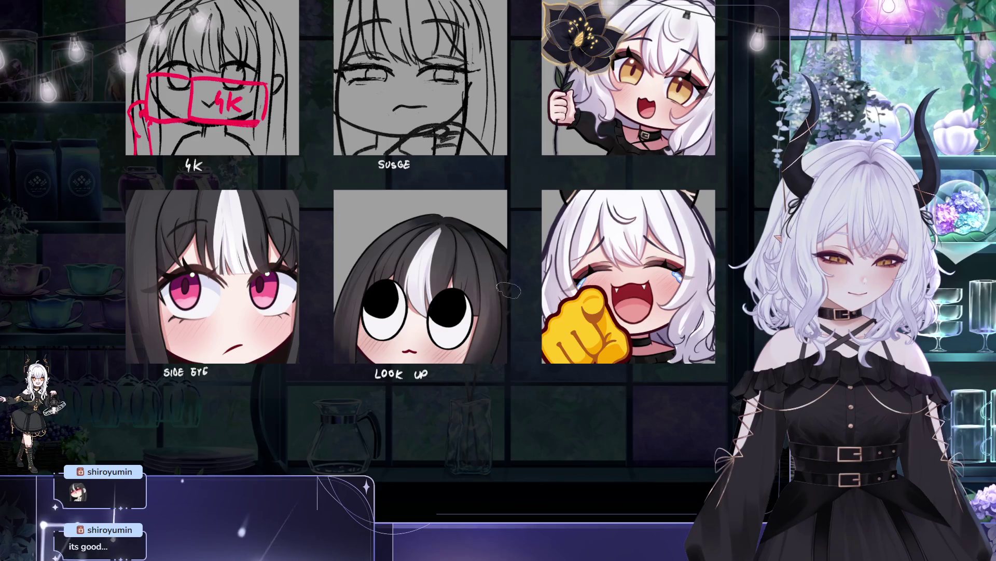
scroll(508, 291, "up", 1)
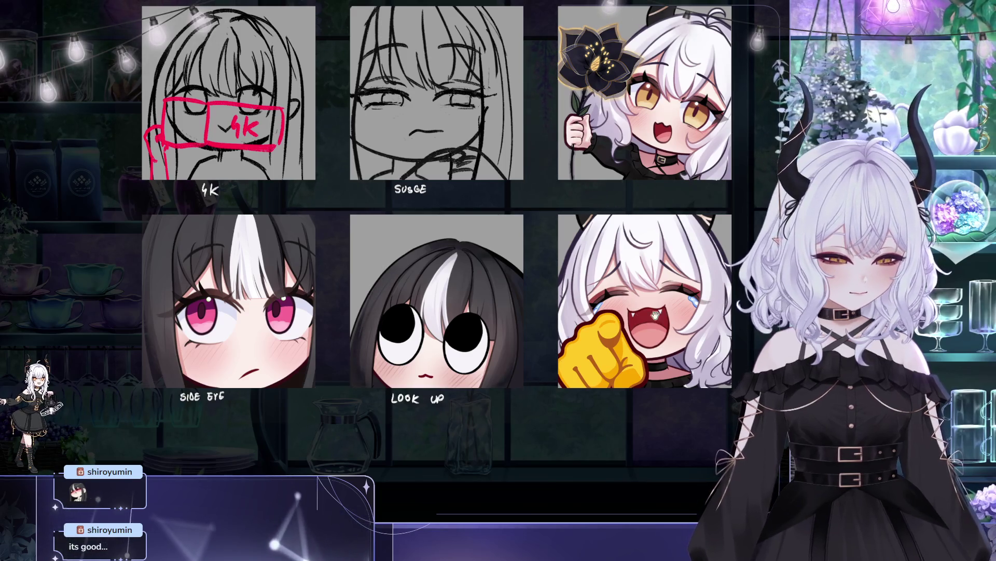
scroll(393, 412, "up", 1)
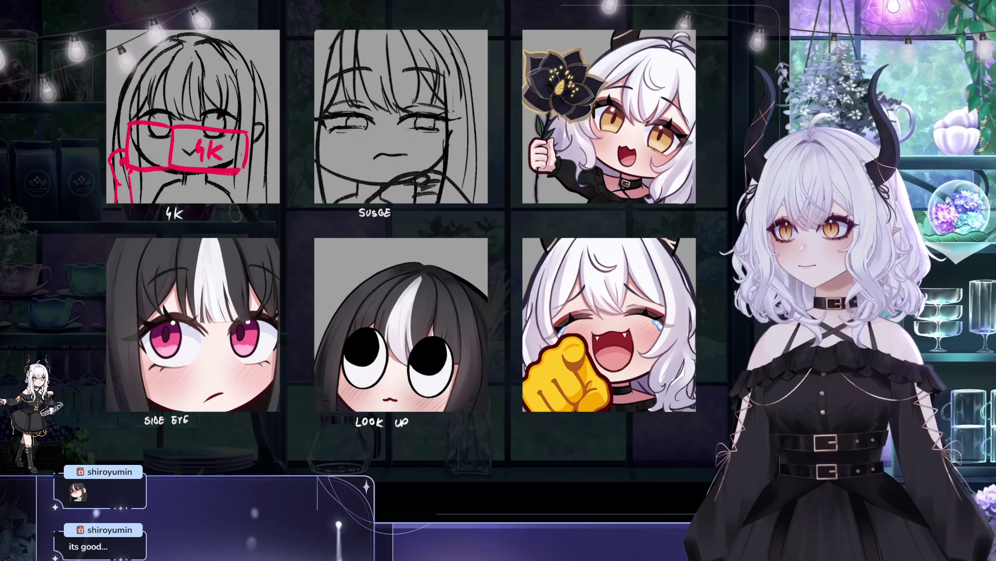
scroll(449, 292, "down", 3)
scroll(449, 292, "up", 1)
scroll(417, 275, "up", 1)
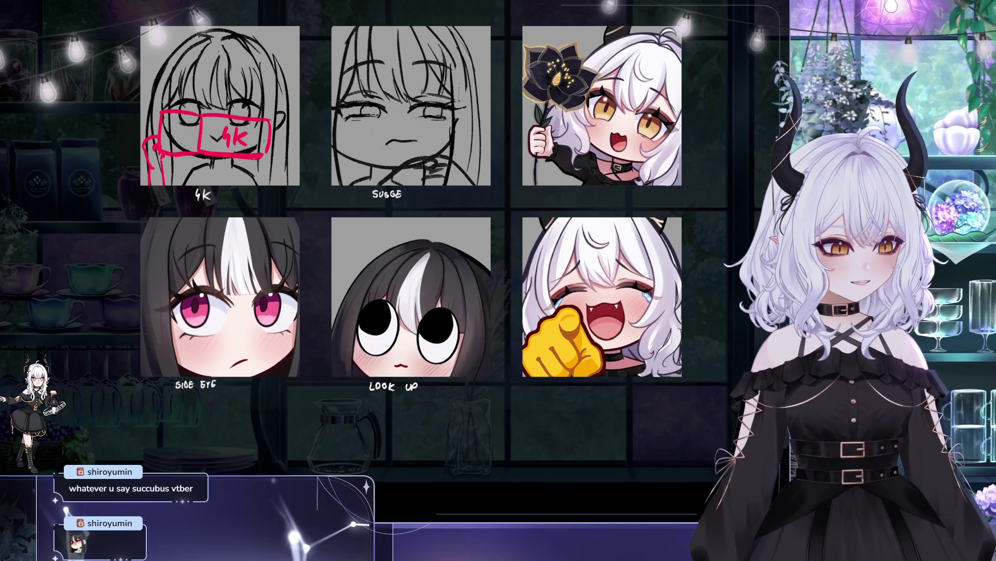
- Select the LOOK UP character, add a white border around it, and deselect
left_click(410, 322)
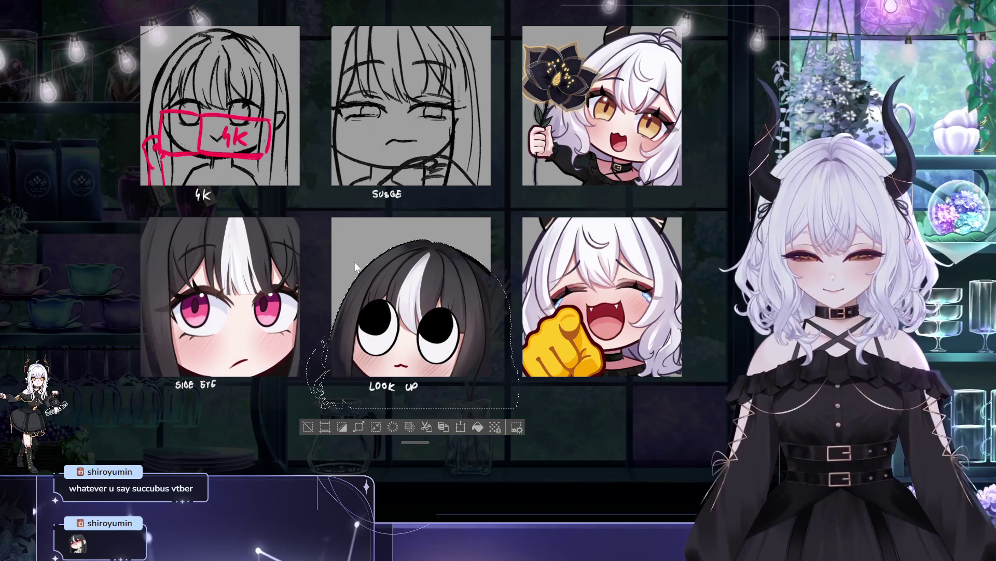
left_click(476, 427)
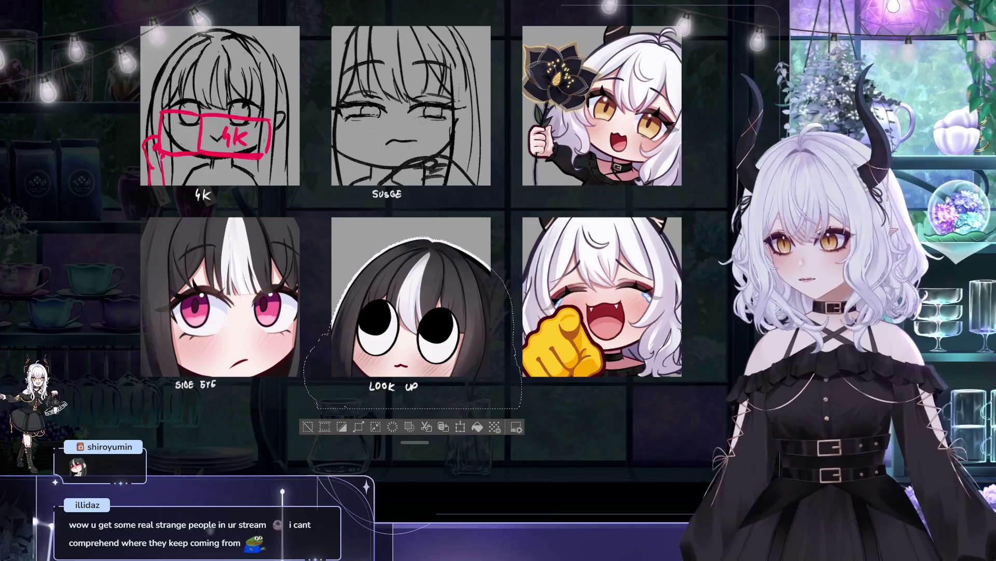
key("ctrl+d")
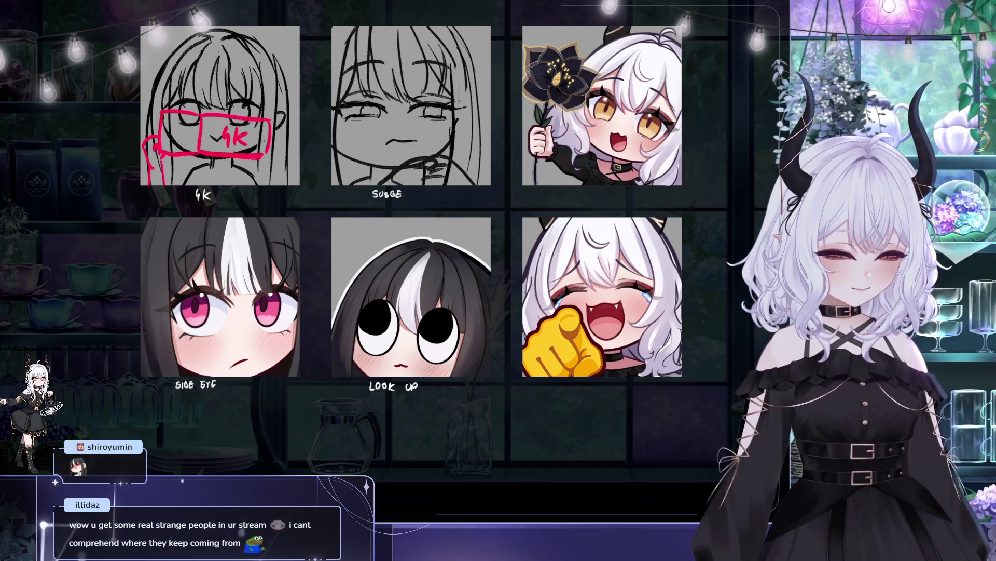
left_click_drag(514, 311, 511, 307)
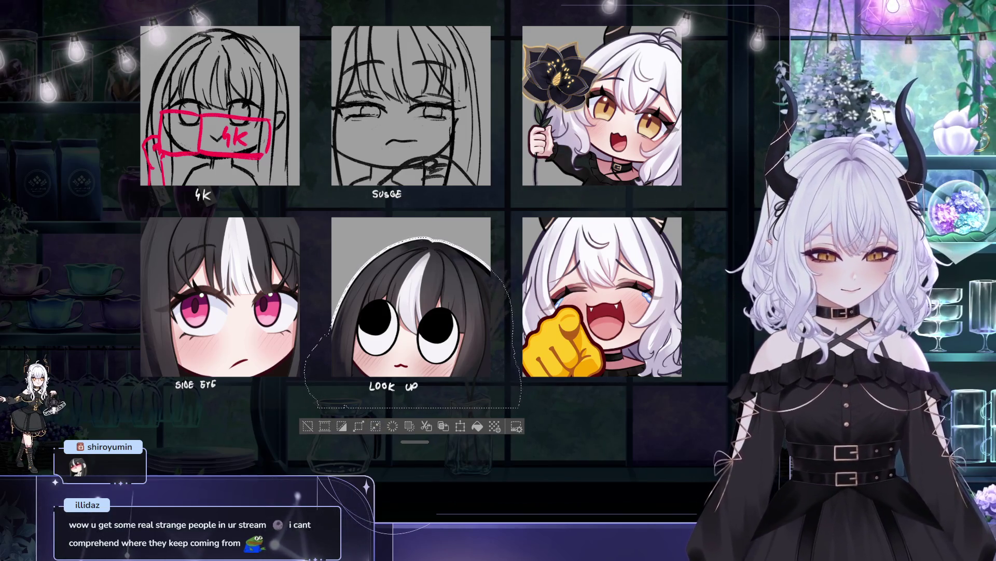
key("ctrl+d")
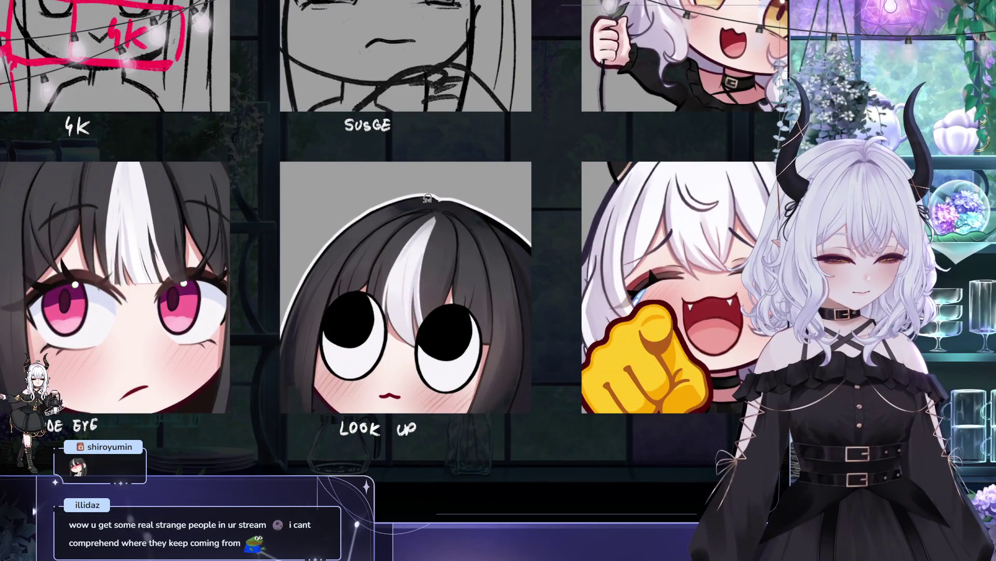
left_click_drag(66, 152, 208, 172)
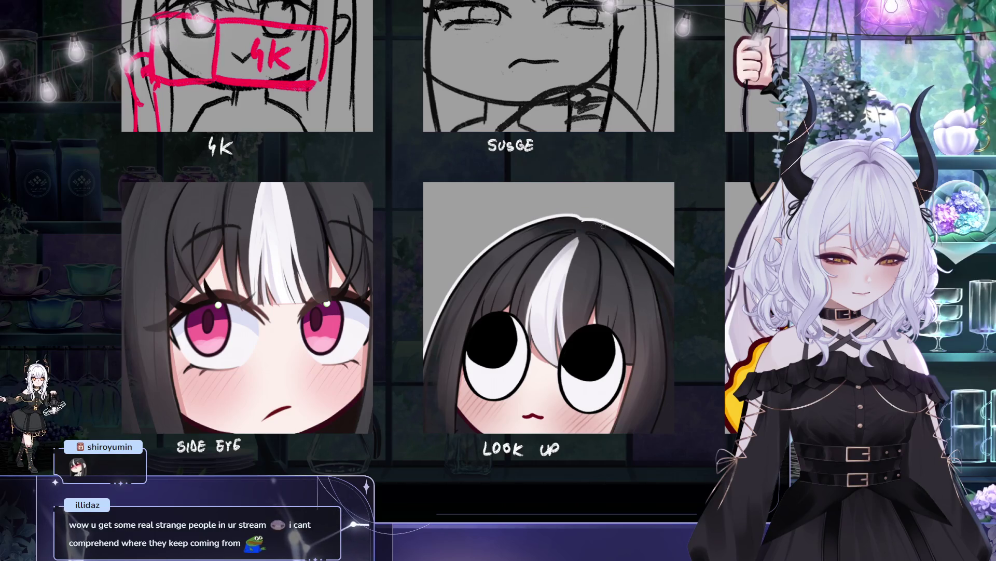
left_click_drag(600, 225, 297, 140)
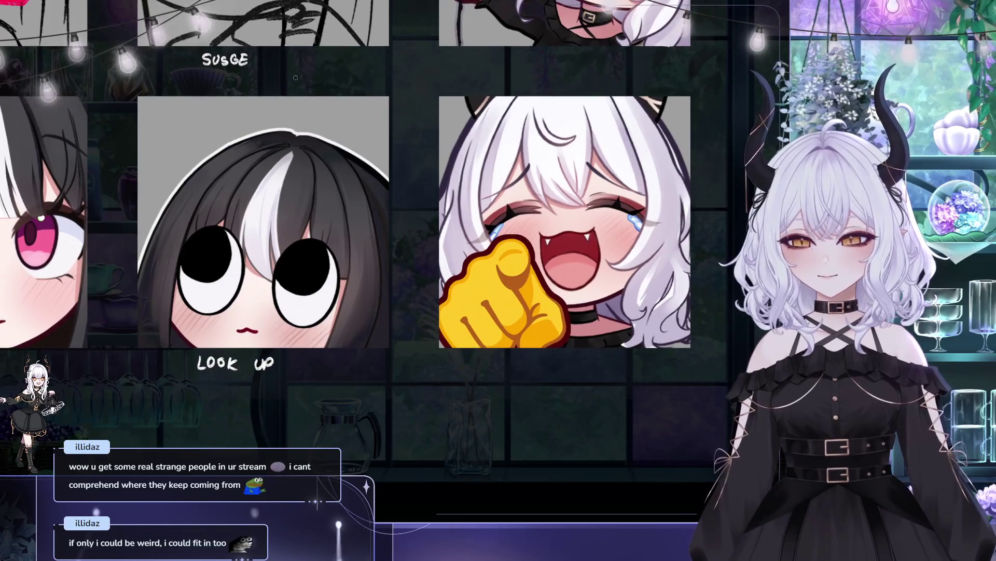